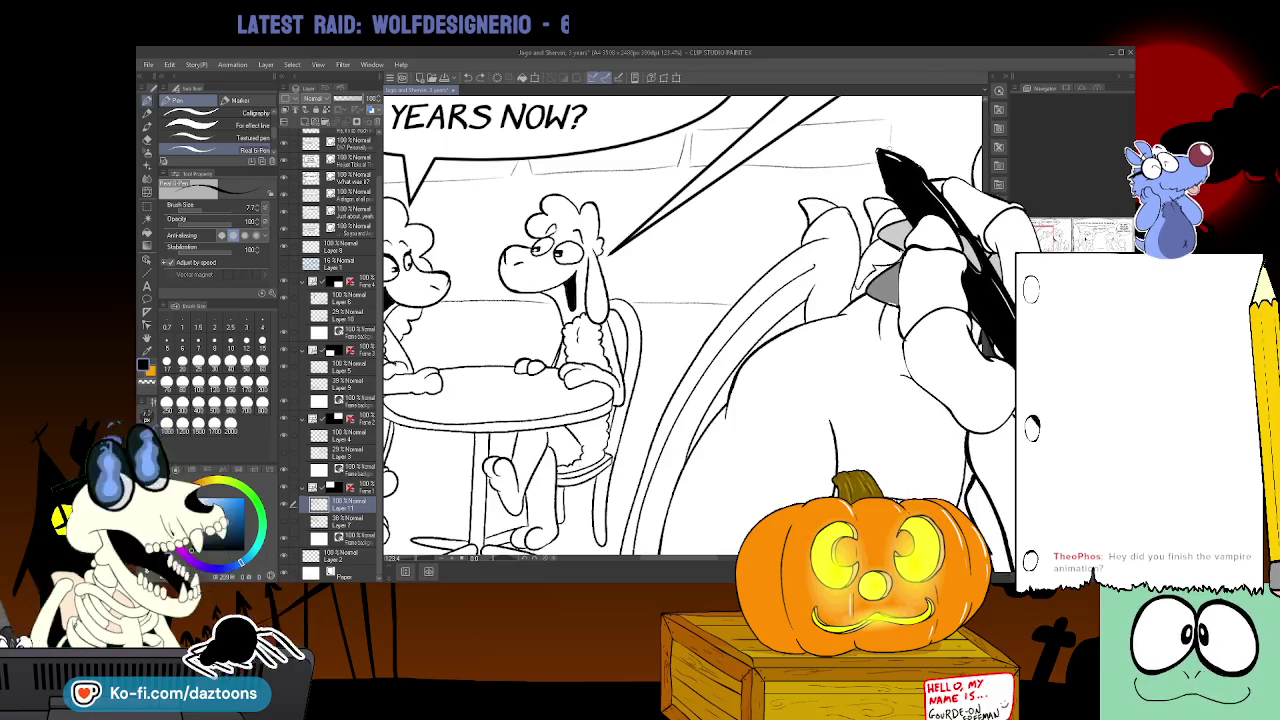
# - Sketch a faint line near the dragon in the cafe panel
pyautogui.moveTo(888, 172); pyautogui.dragTo(683, 174)
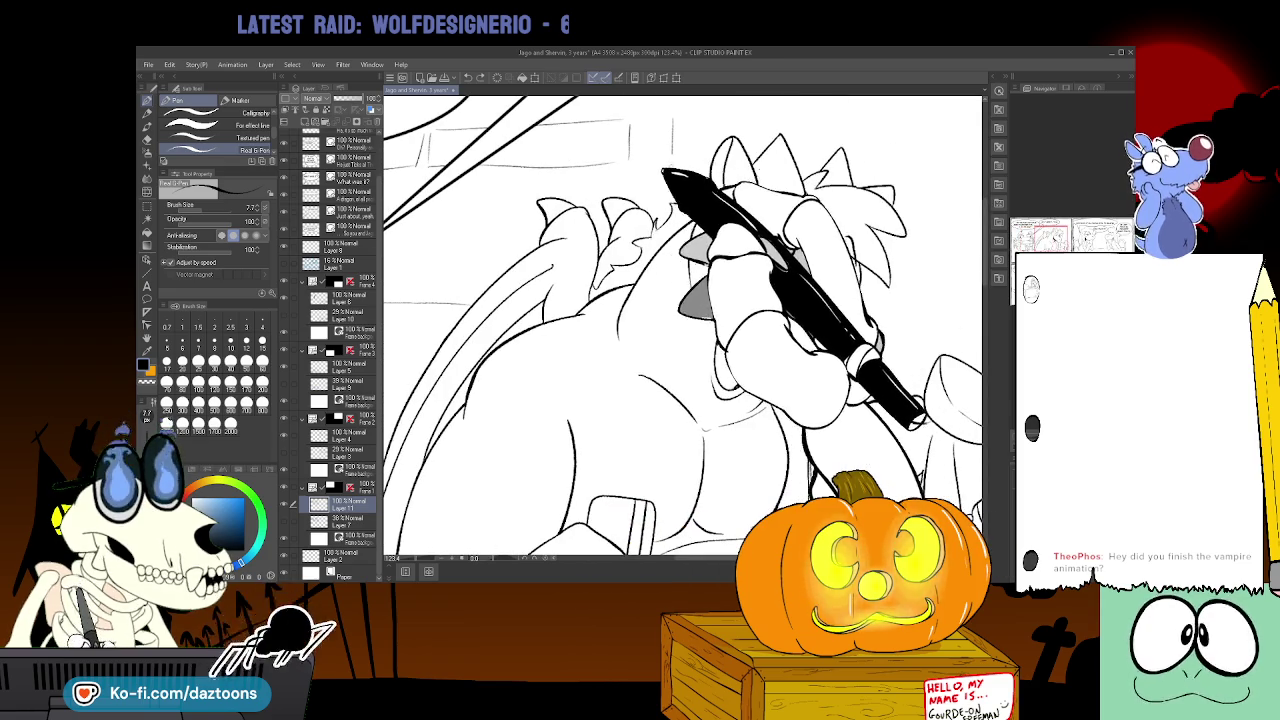
pyautogui.moveTo(680, 165)
pyautogui.mouseDown()
pyautogui.moveTo(688, 120)
pyautogui.moveTo(886, 121)
pyautogui.mouseUp()
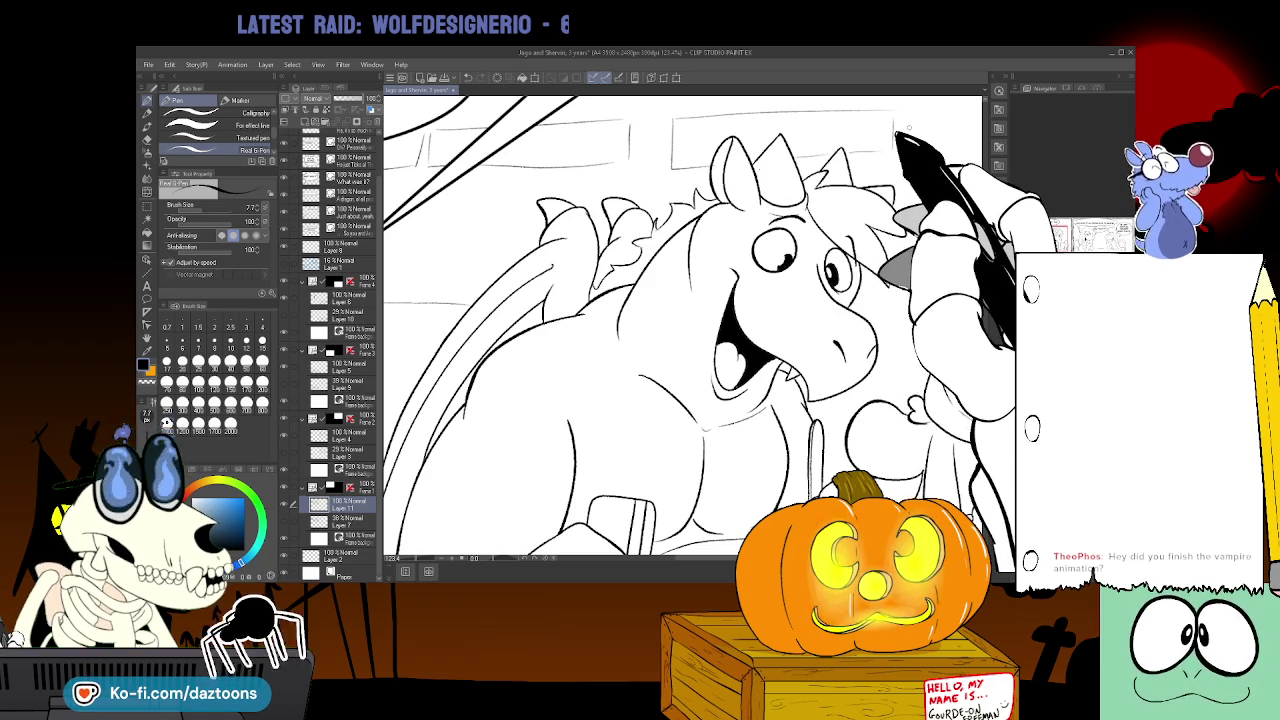
pyautogui.moveTo(700, 330); pyautogui.dragTo(459, 330)
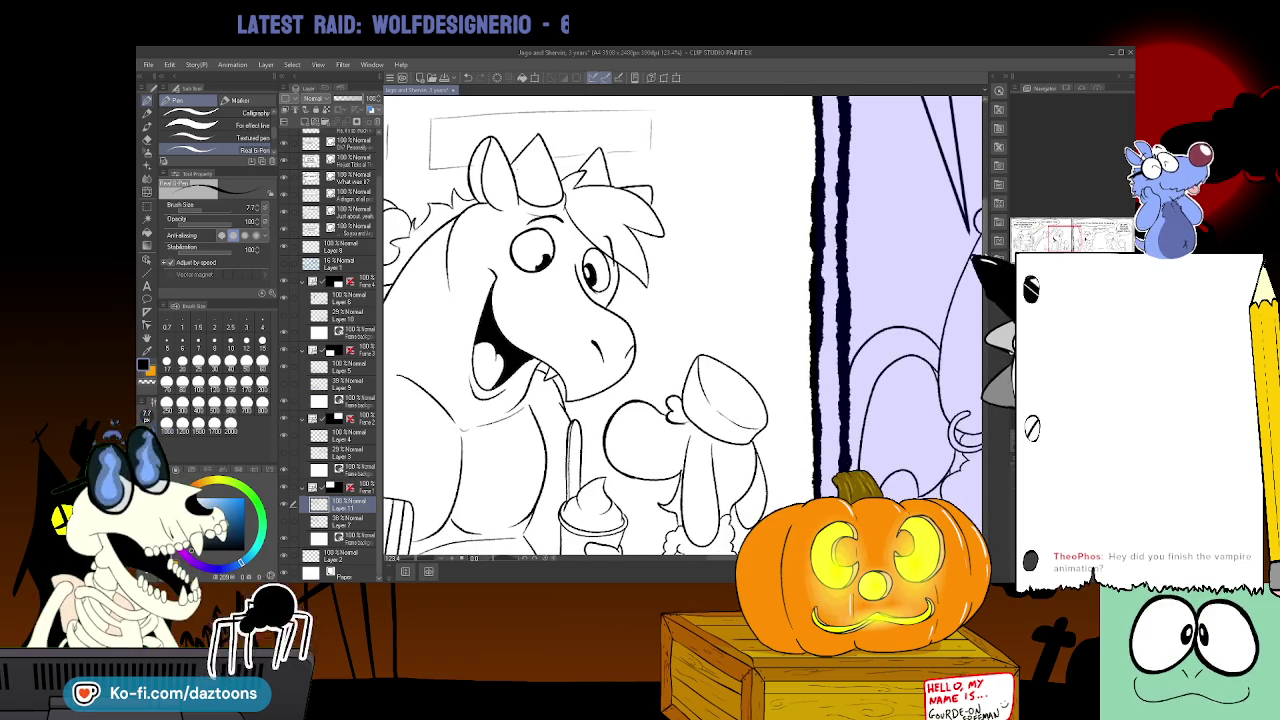
pyautogui.scroll(2, 680, 325)
# - Draw a box outline beside the dragon, then centre its head and speech bubble
pyautogui.moveTo(705, 187)
pyautogui.mouseDown()
pyautogui.moveTo(695, 246)
pyautogui.moveTo(810, 247)
pyautogui.mouseUp()
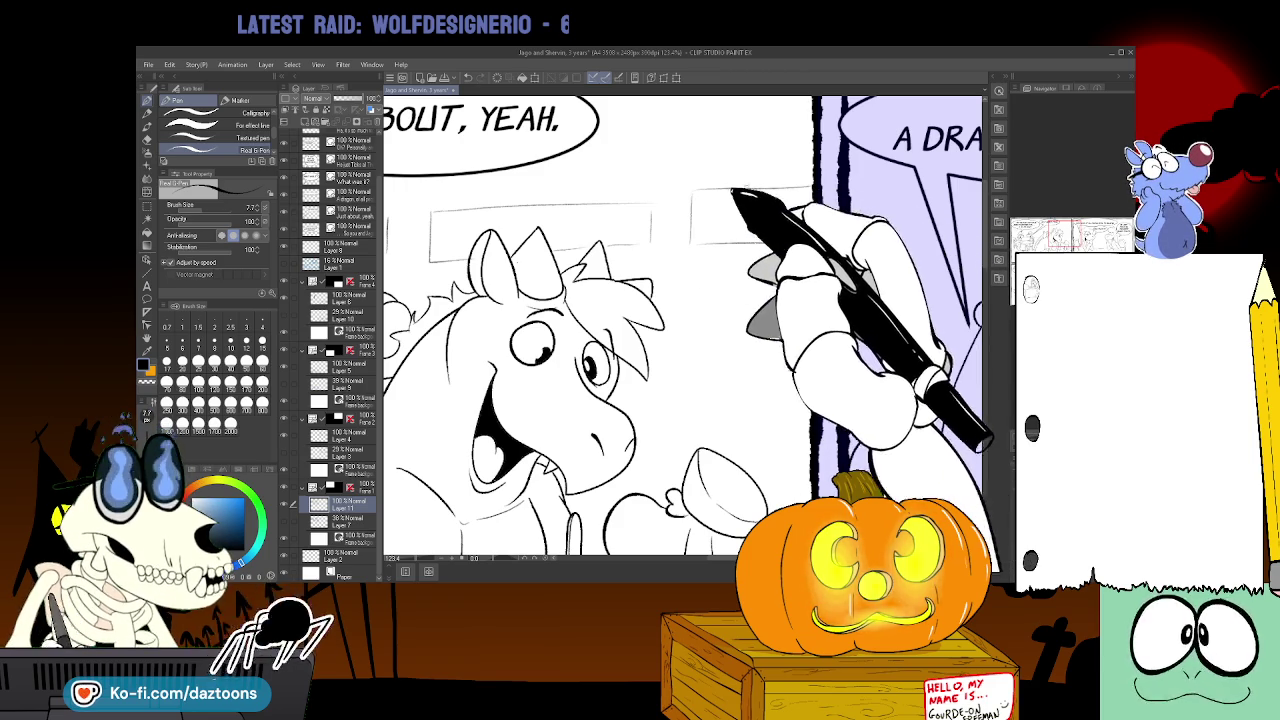
pyautogui.moveTo(690, 140); pyautogui.dragTo(670, 563)
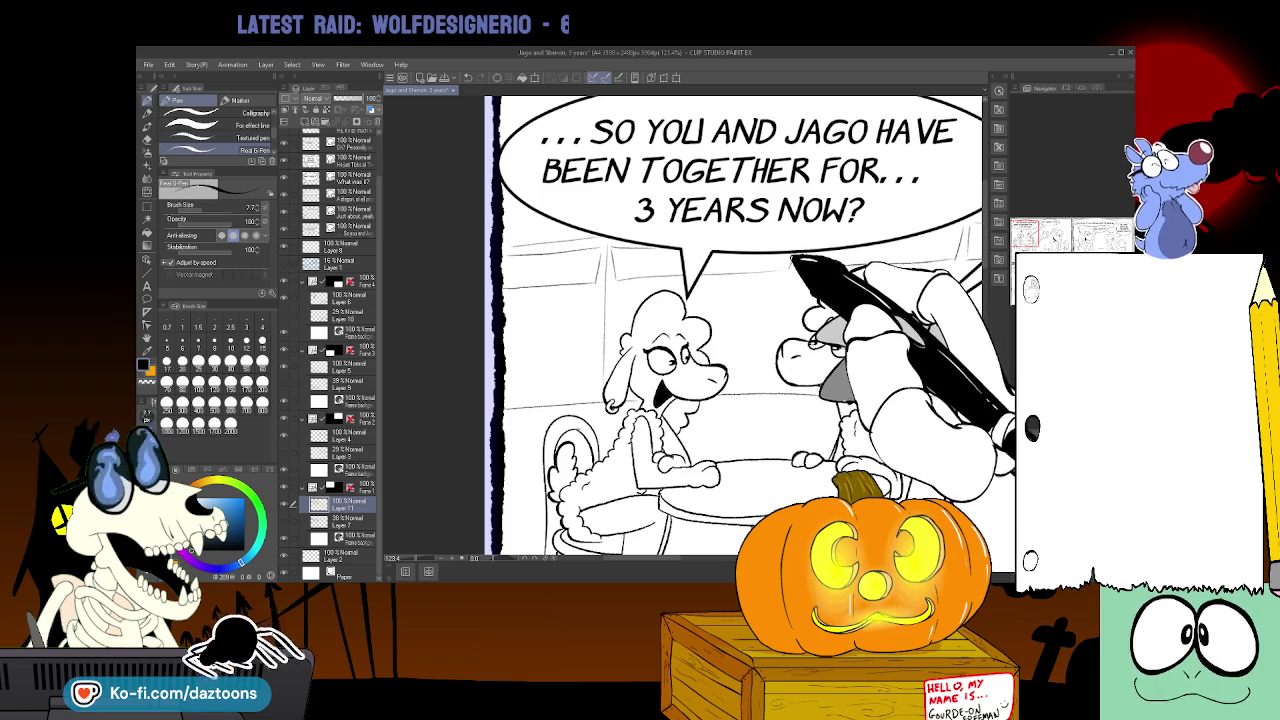
pyautogui.moveTo(800, 330); pyautogui.dragTo(450, 330)
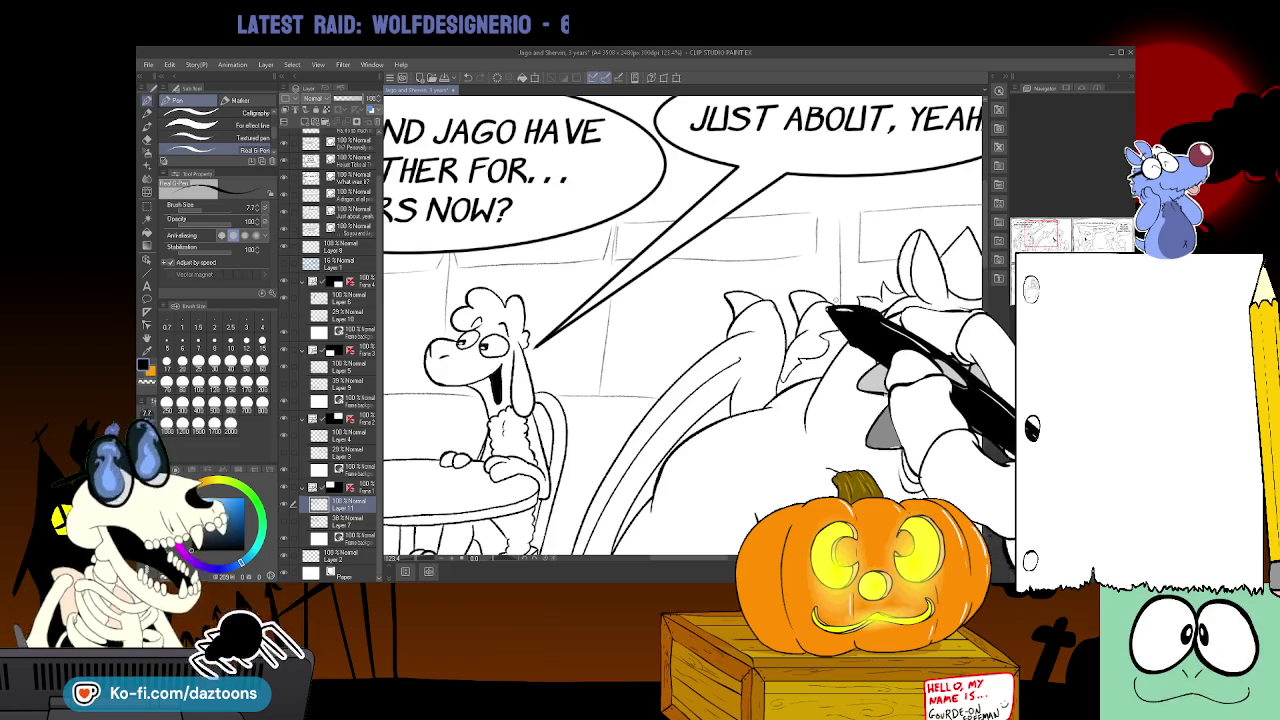
pyautogui.moveTo(800, 330); pyautogui.dragTo(520, 330)
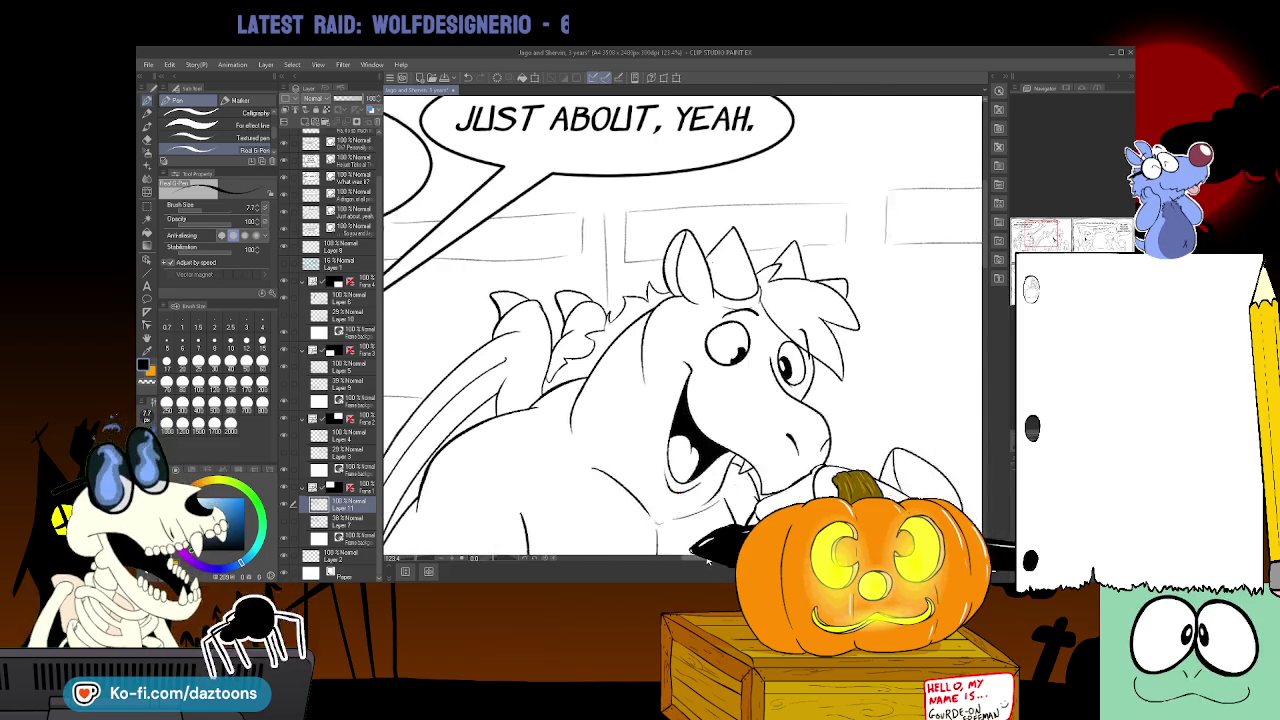
pyautogui.moveTo(790, 420)
pyautogui.mouseDown()
pyautogui.moveTo(780, 325)
pyautogui.moveTo(962, 383)
pyautogui.moveTo(762, 411)
pyautogui.moveTo(733, 354)
pyautogui.moveTo(705, 342)
pyautogui.mouseUp()
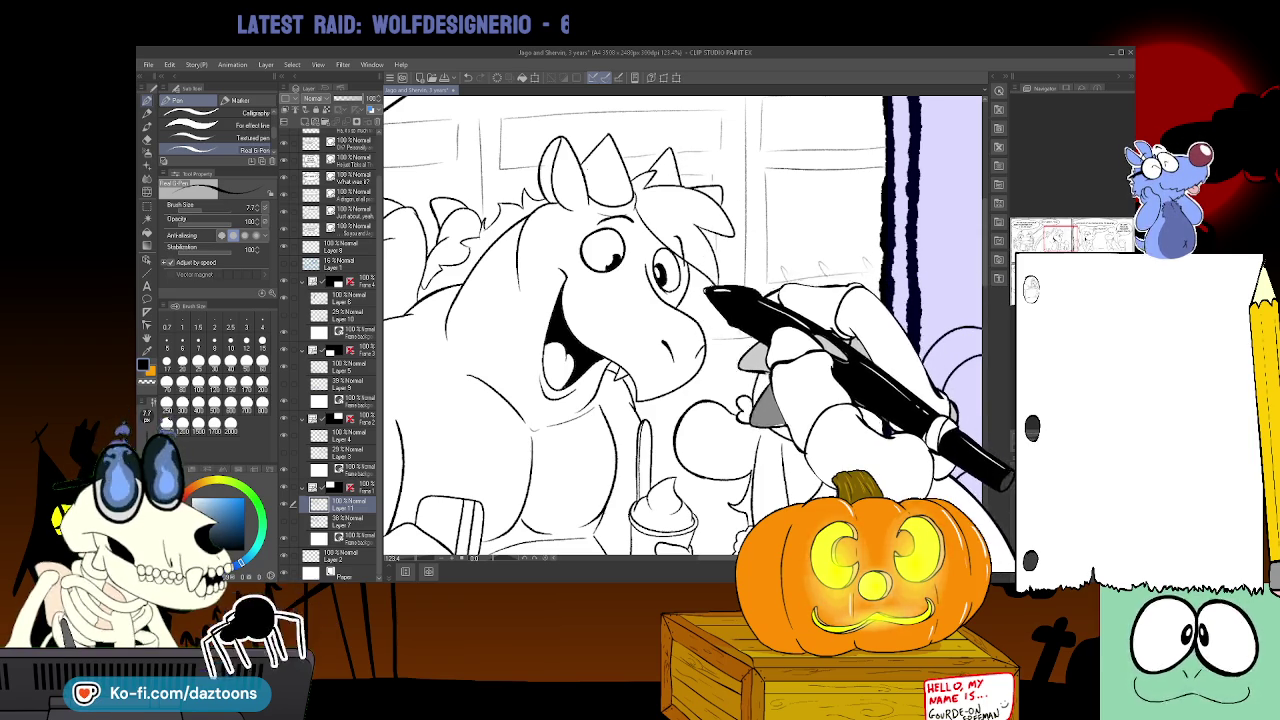
pyautogui.hscroll(-5, 680, 330)
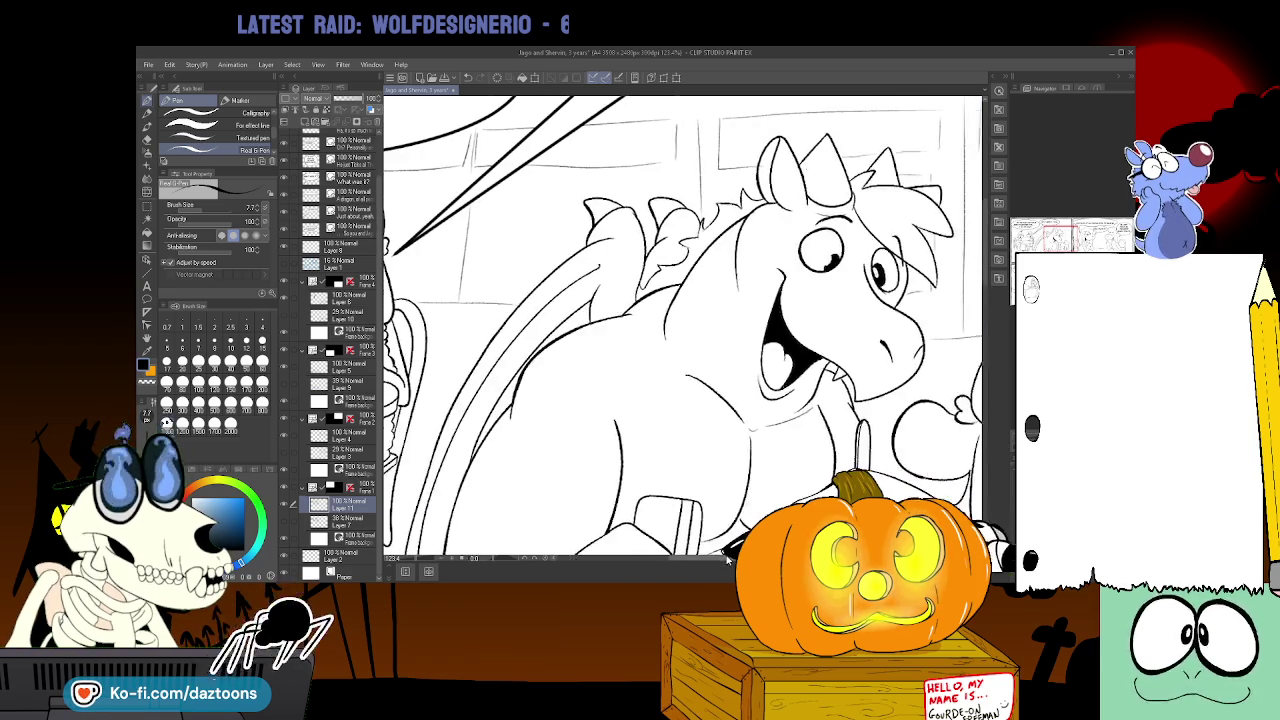
pyautogui.hscroll(-5, 680, 330)
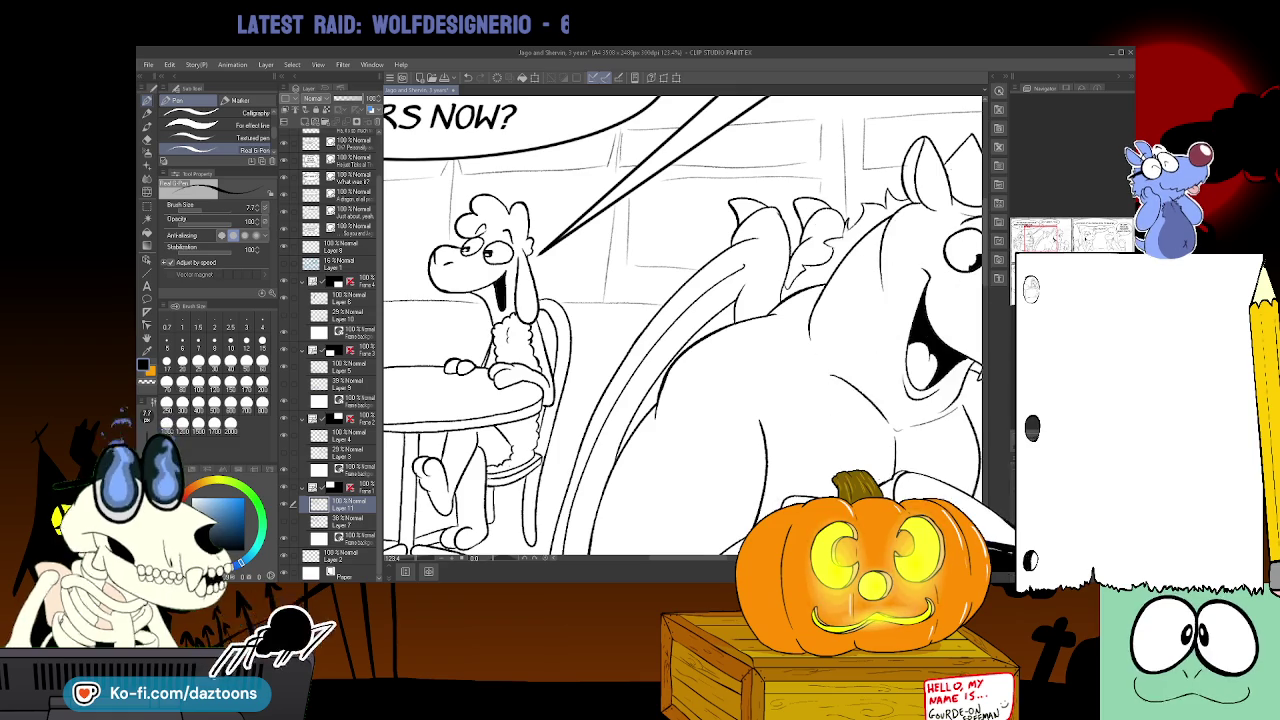
pyautogui.moveTo(713, 561); pyautogui.dragTo(680, 561)
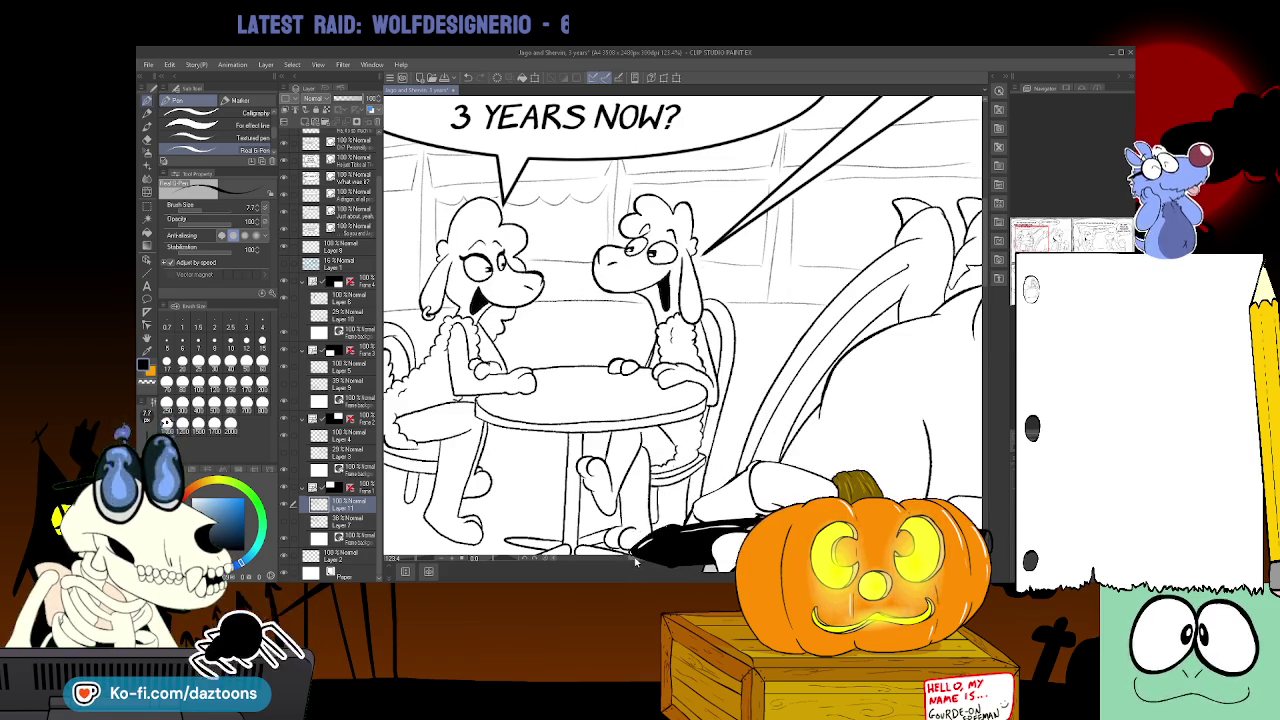
# - Zoom in on the dragon beside the sheep and add small corrective strokes to its head
pyautogui.moveTo(635, 562); pyautogui.dragTo(840, 562)
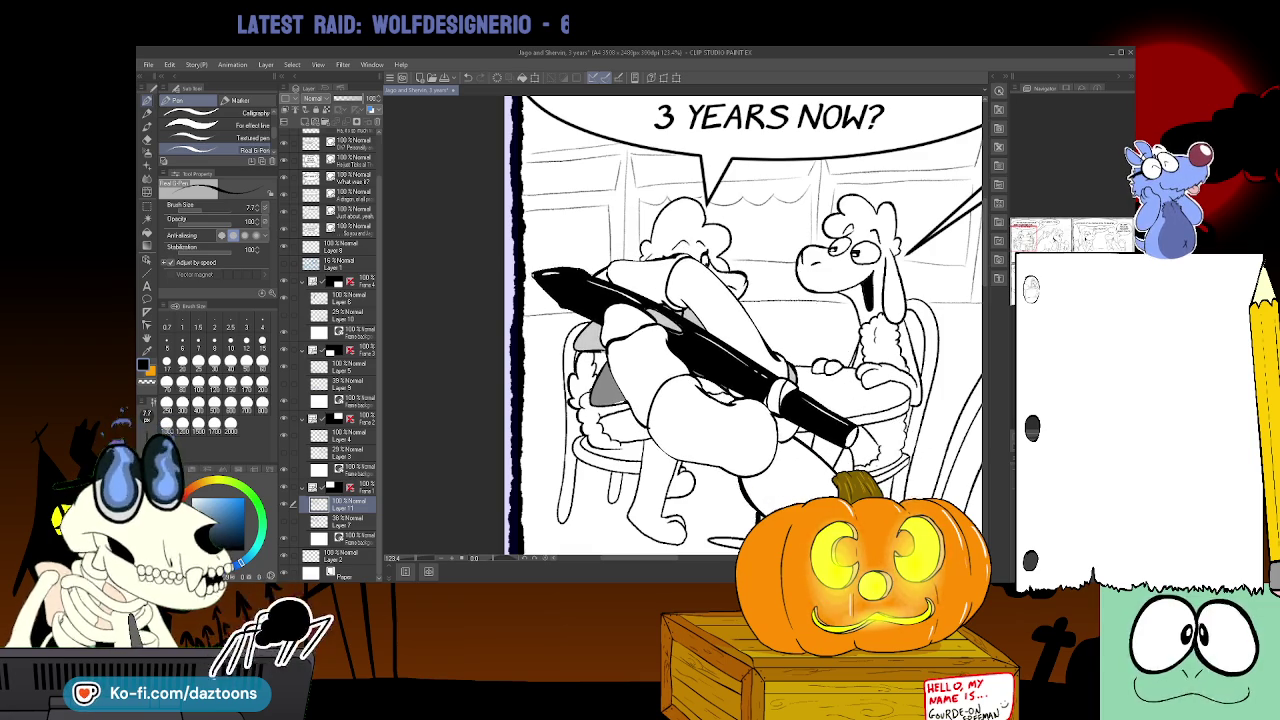
pyautogui.moveTo(668, 548); pyautogui.dragTo(558, 548)
pyautogui.scroll(5, 683, 330)
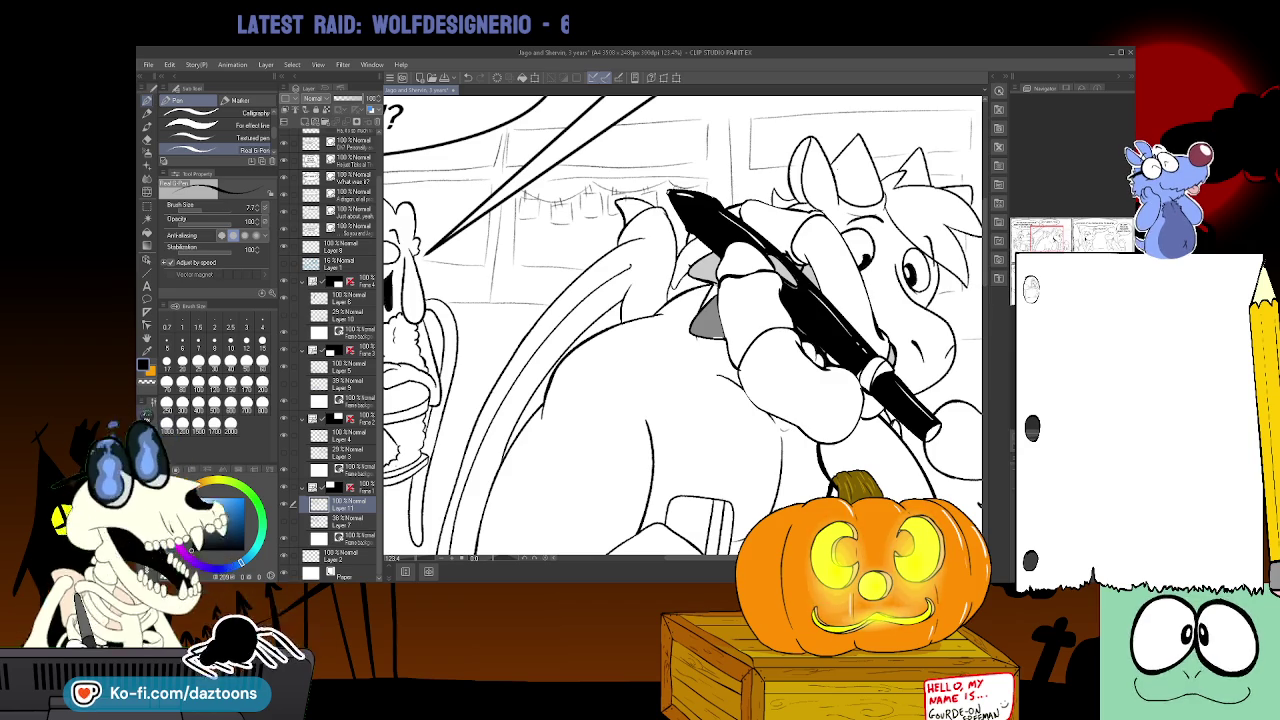
pyautogui.scroll(2, 680, 325)
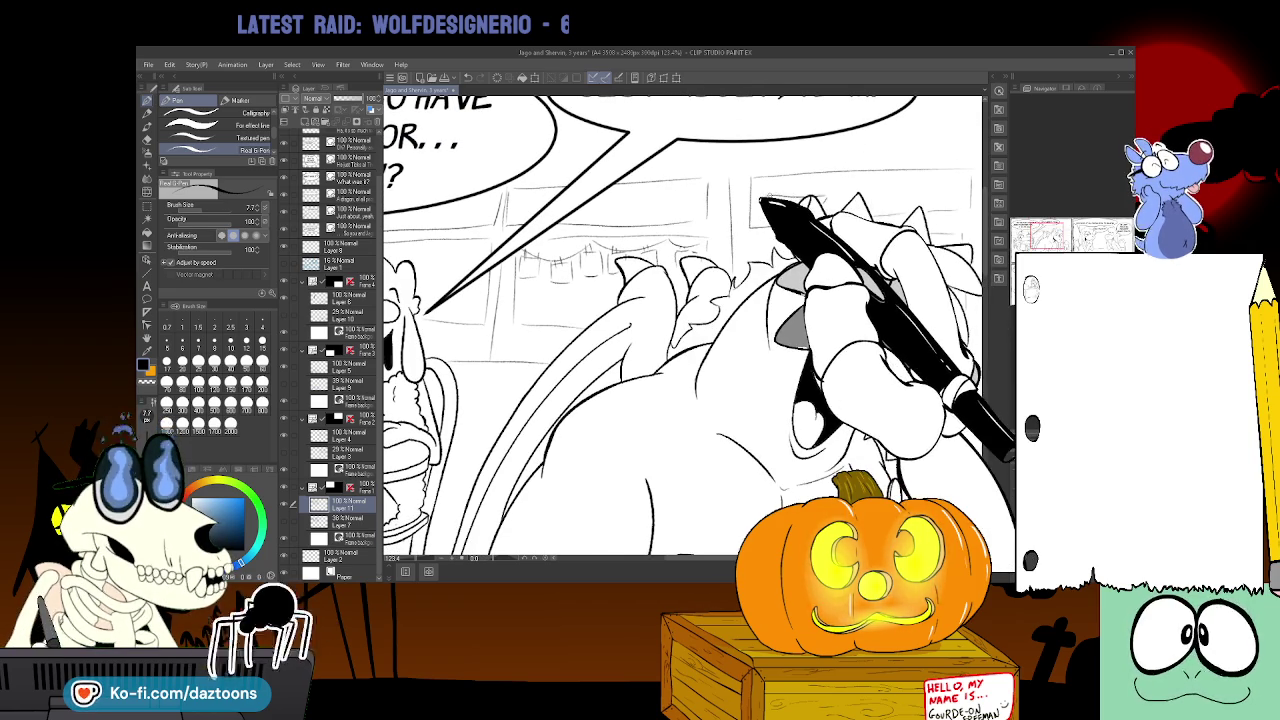
pyautogui.moveTo(760, 196); pyautogui.dragTo(792, 200)
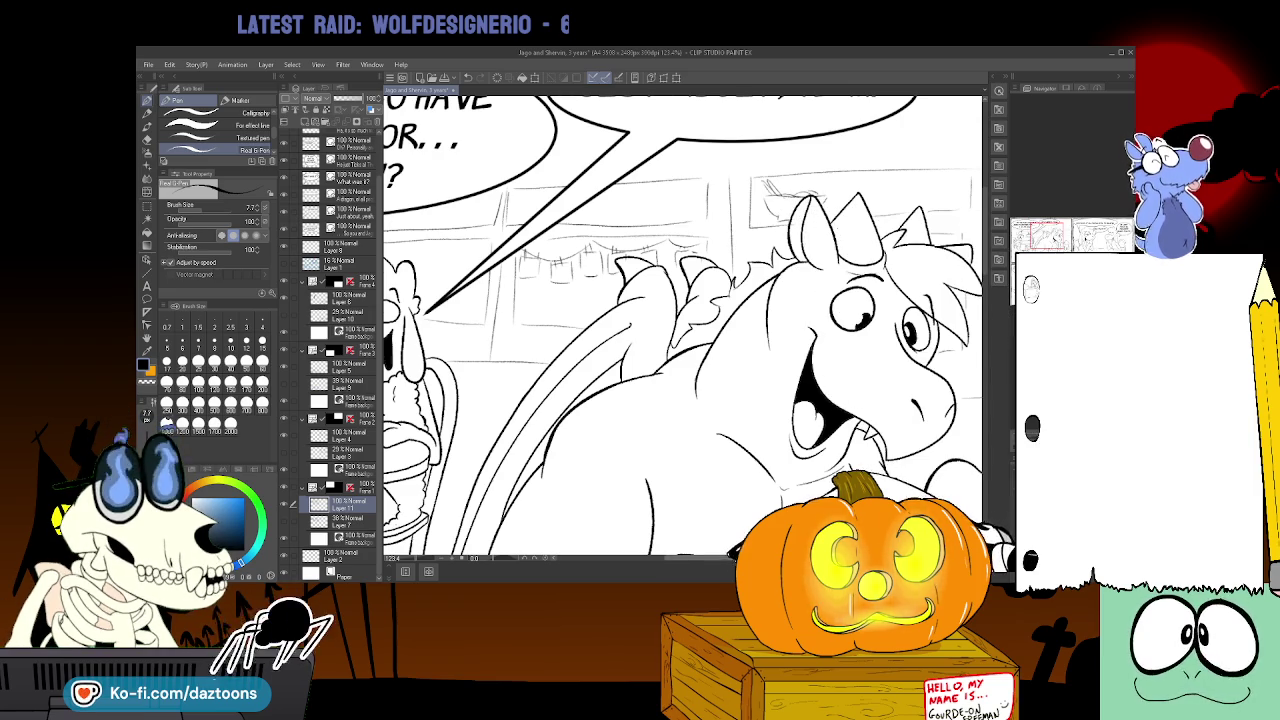
pyautogui.hscroll(-2, 680, 325)
pyautogui.hscroll(-2, 680, 325)
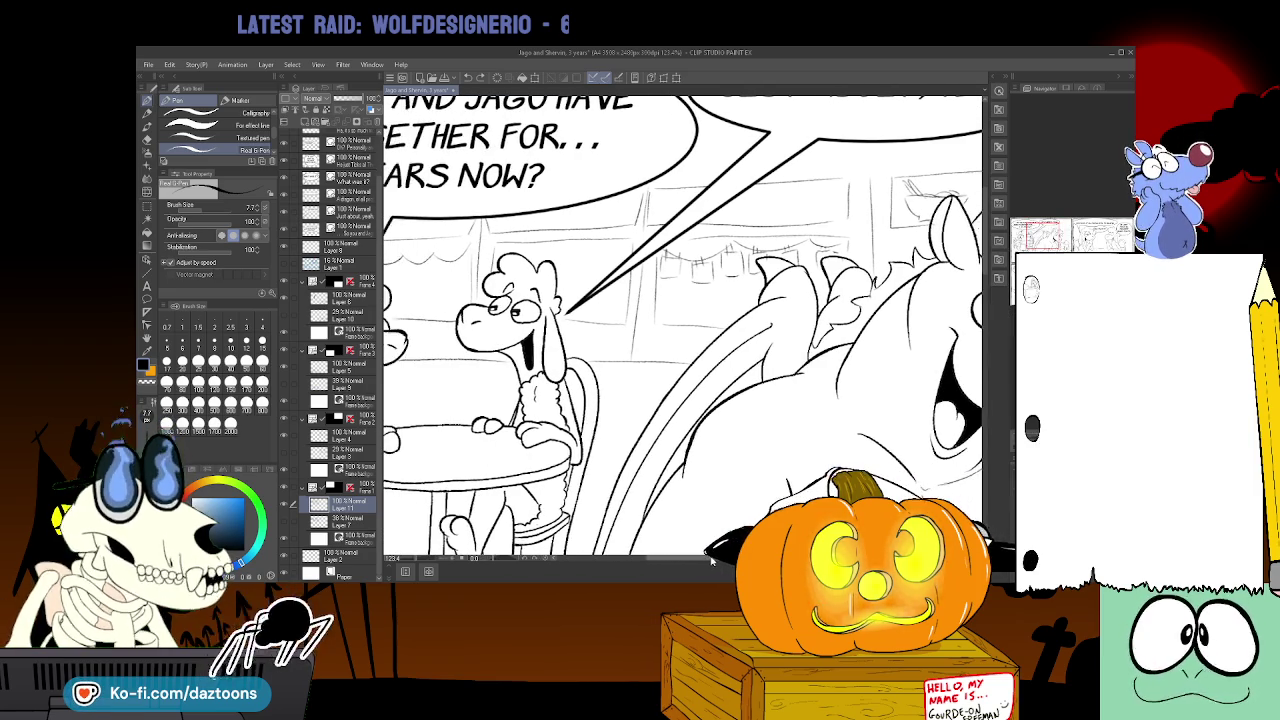
pyautogui.scroll(-2, 680, 325)
pyautogui.scroll(4, 680, 325)
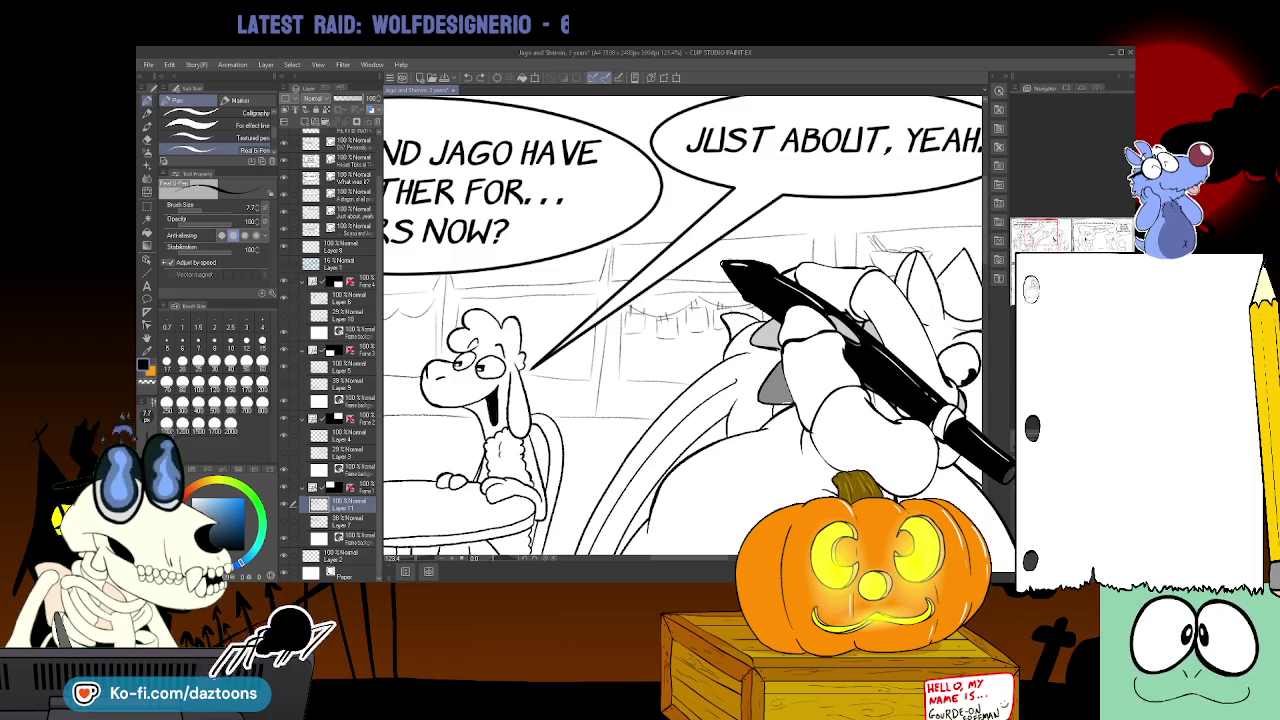
pyautogui.hscroll(-5, 673, 563)
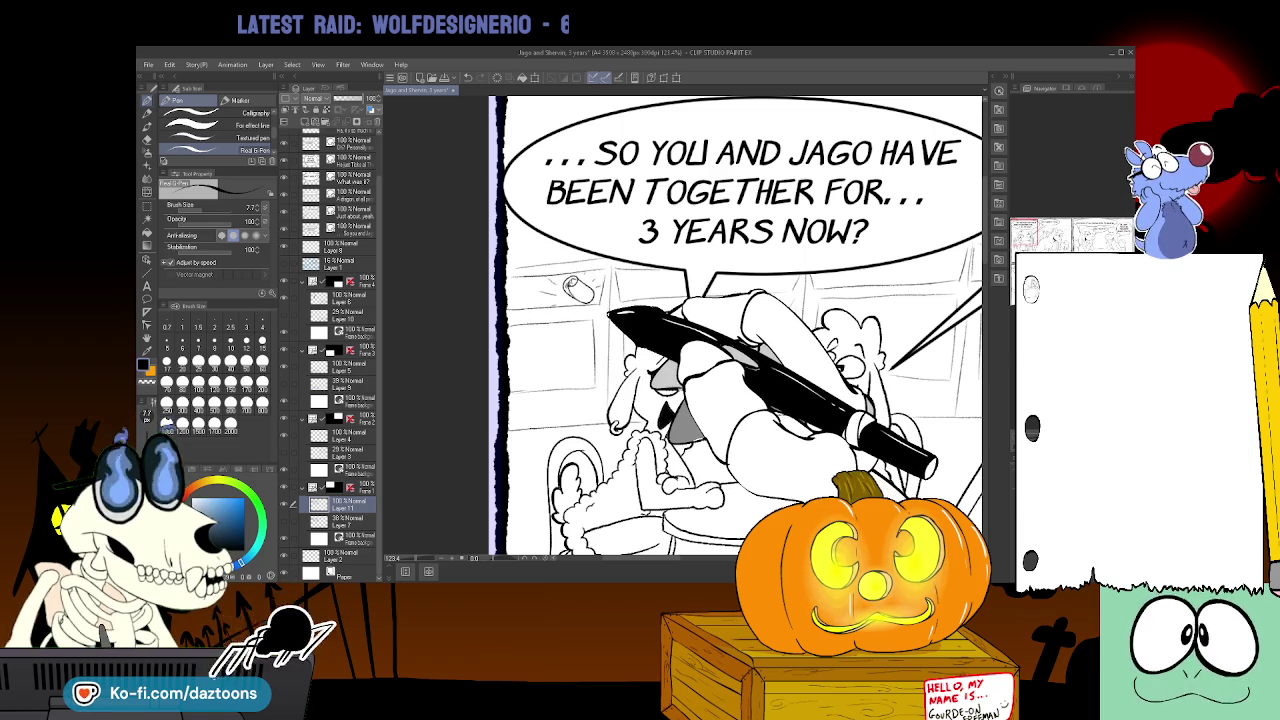
# - Scroll around the page to inspect the stray lines near the sheep's table
pyautogui.scroll(-3, 735, 325)
pyautogui.scroll(-1, 735, 325)
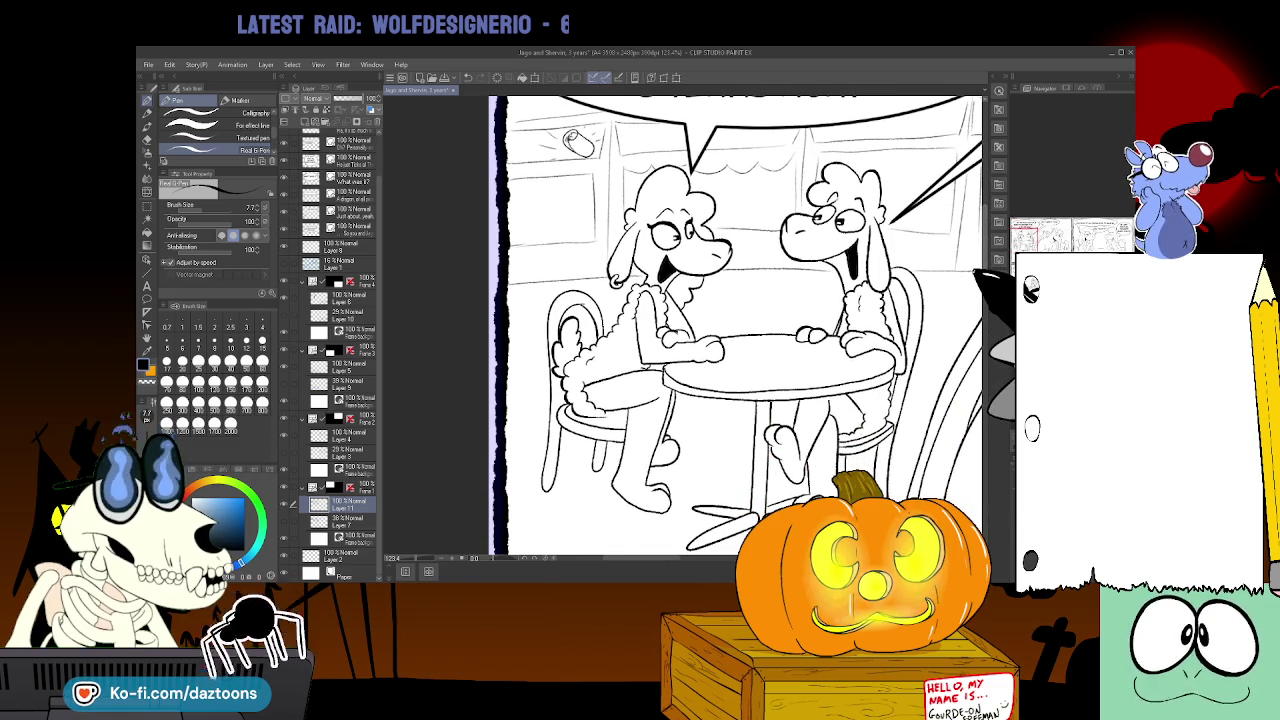
pyautogui.scroll(1, 735, 325)
pyautogui.scroll(1, 735, 325)
pyautogui.scroll(-1, 735, 325)
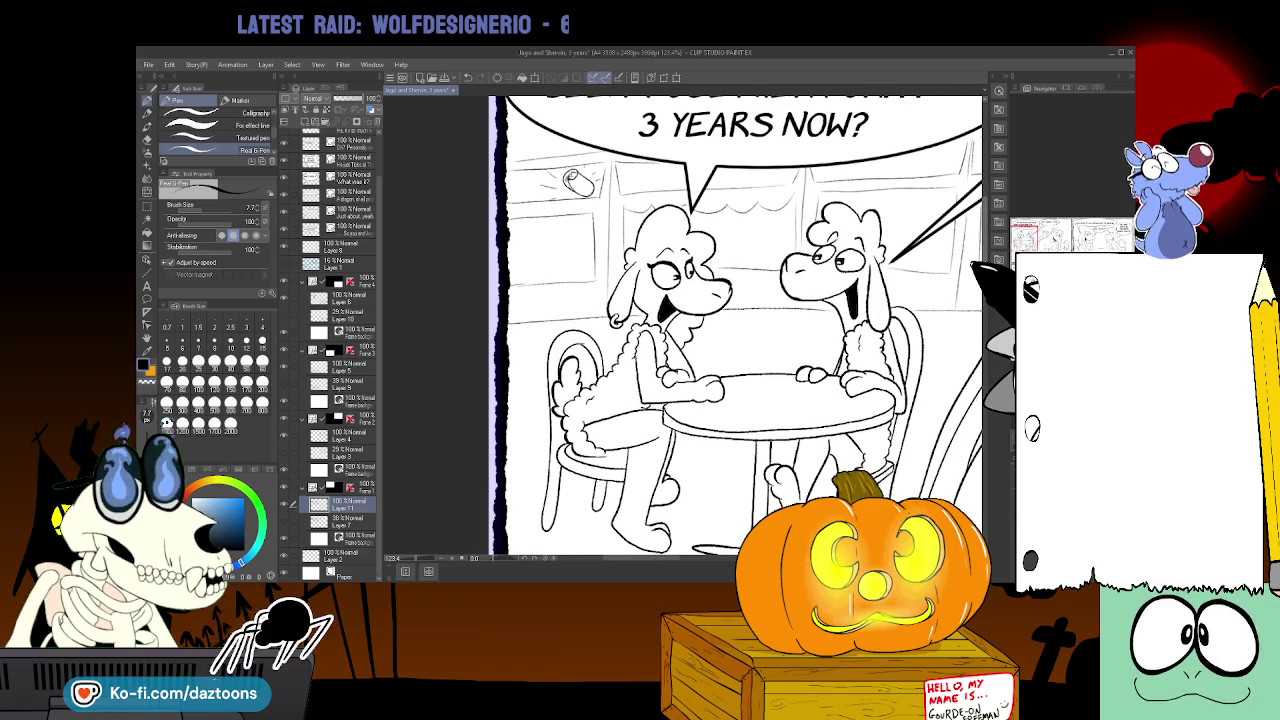
pyautogui.scroll(1, 735, 325)
pyautogui.scroll(-1, 735, 325)
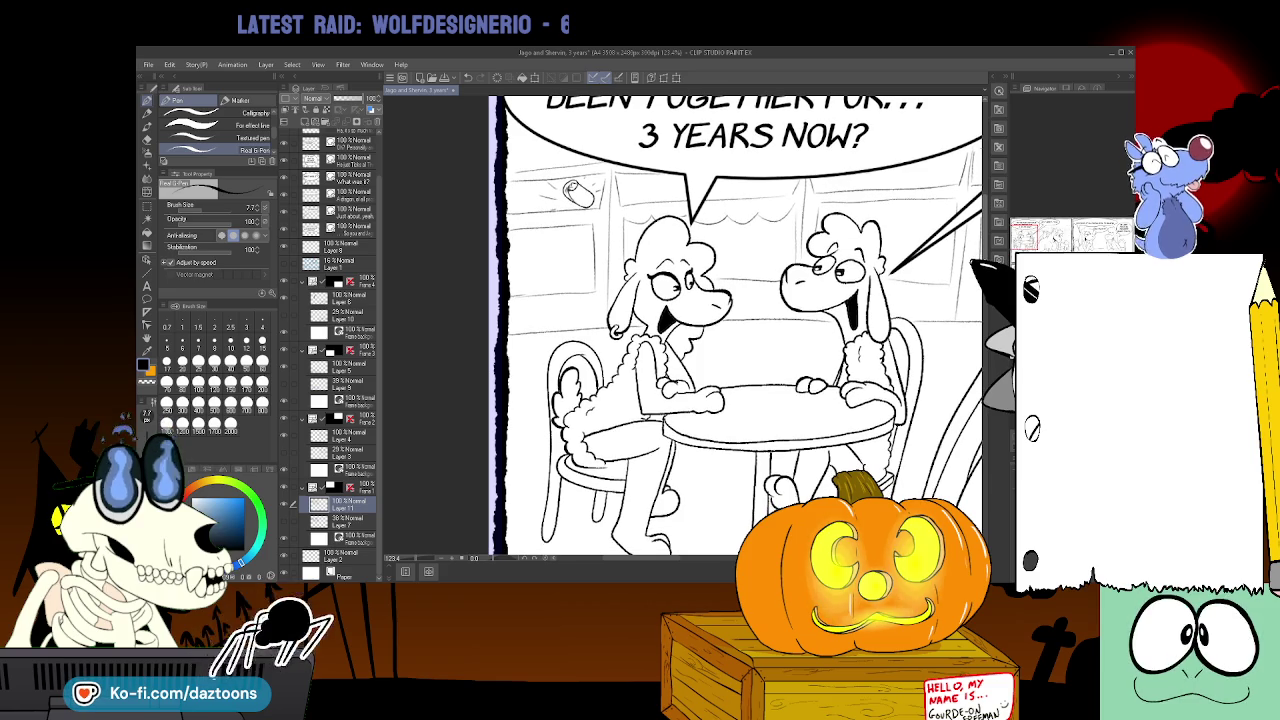
pyautogui.scroll(-1, 735, 325)
pyautogui.scroll(-1, 735, 325)
pyautogui.scroll(-1, 735, 325)
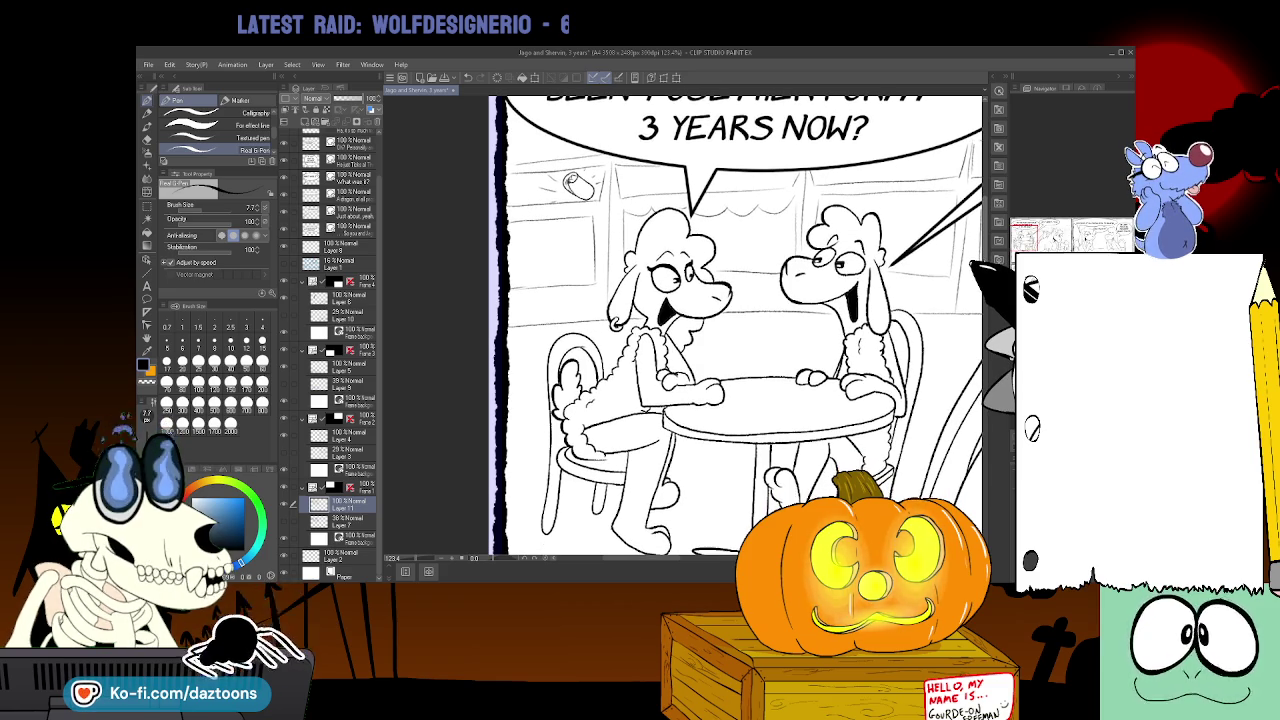
pyautogui.scroll(-1, 735, 325)
pyautogui.scroll(1, 735, 325)
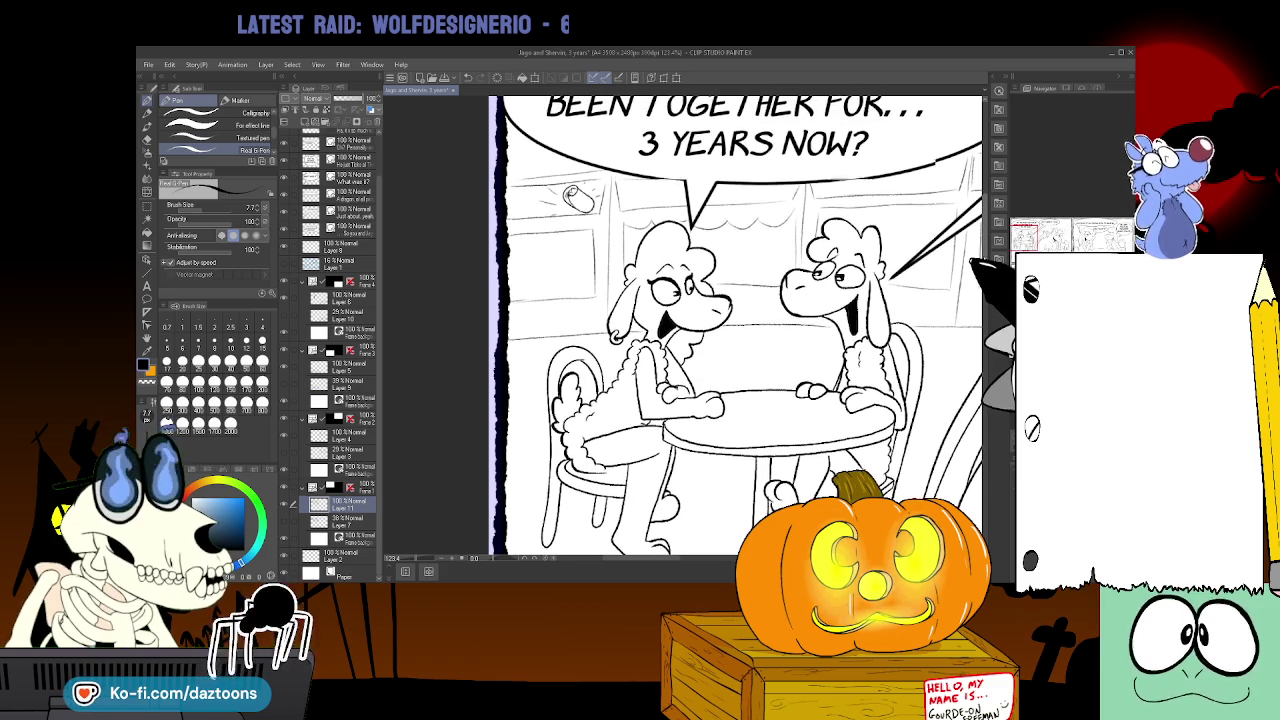
pyautogui.scroll(1, 735, 325)
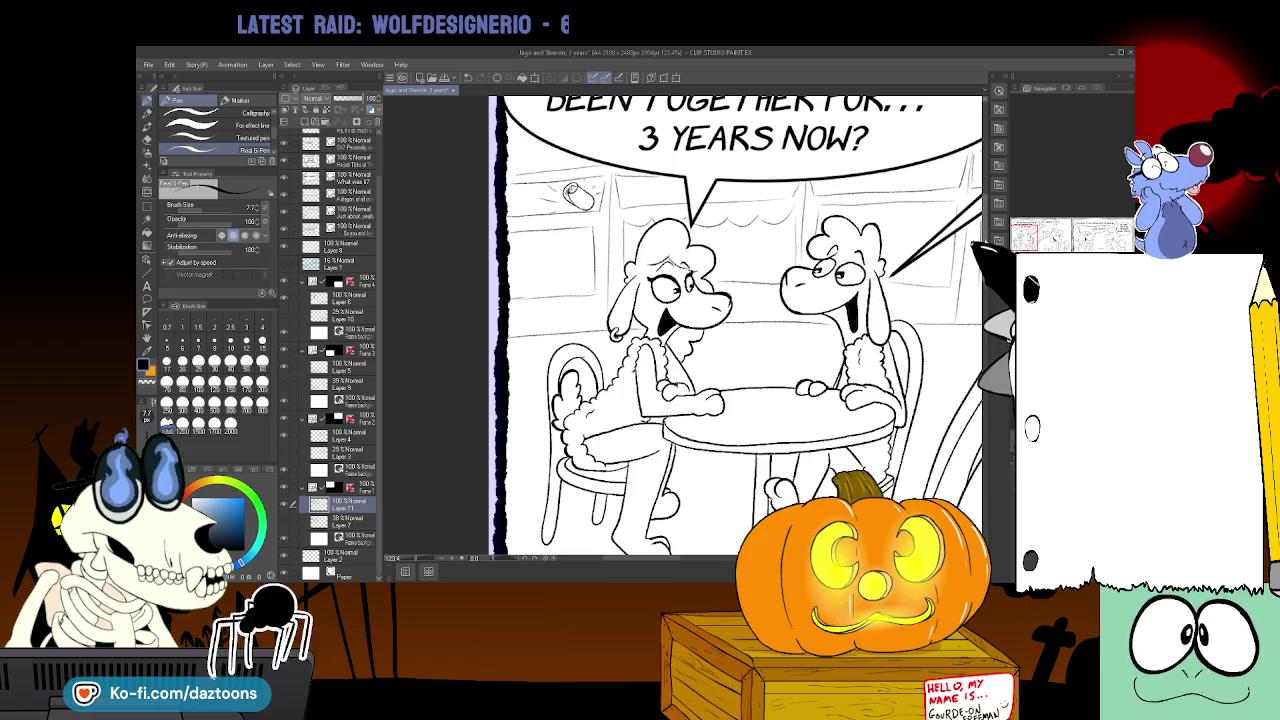
# - Scroll down to the table legs and switch to the vector Eraser
pyautogui.scroll(3, 735, 325)
pyautogui.scroll(-3, 735, 325)
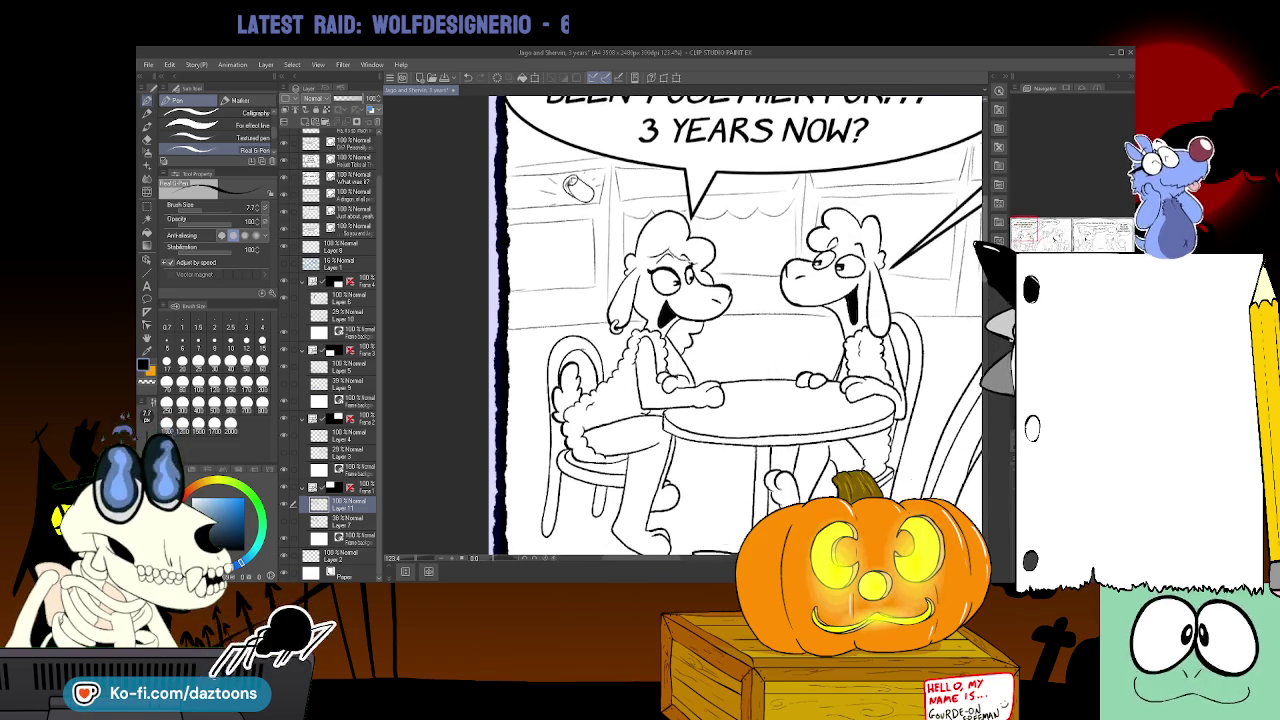
pyautogui.scroll(-1, 745, 325)
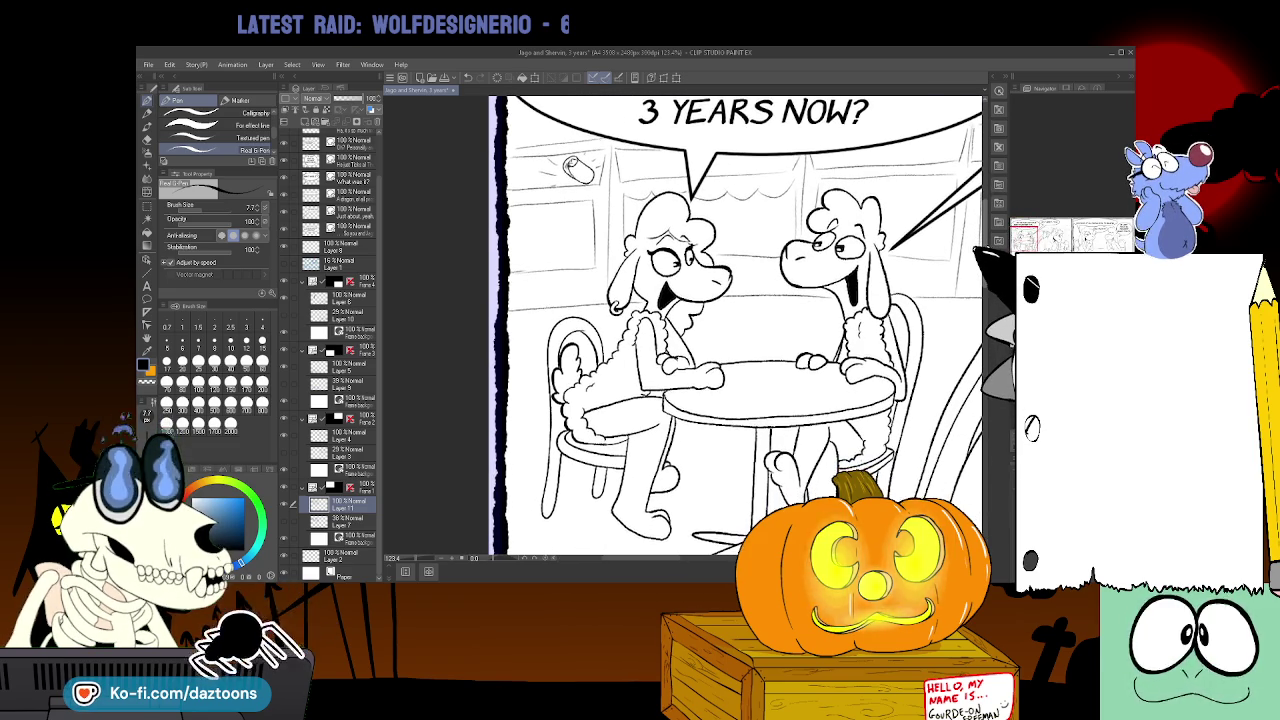
pyautogui.scroll(-1, 745, 325)
pyautogui.scroll(-1, 735, 325)
pyautogui.scroll(-1, 735, 325)
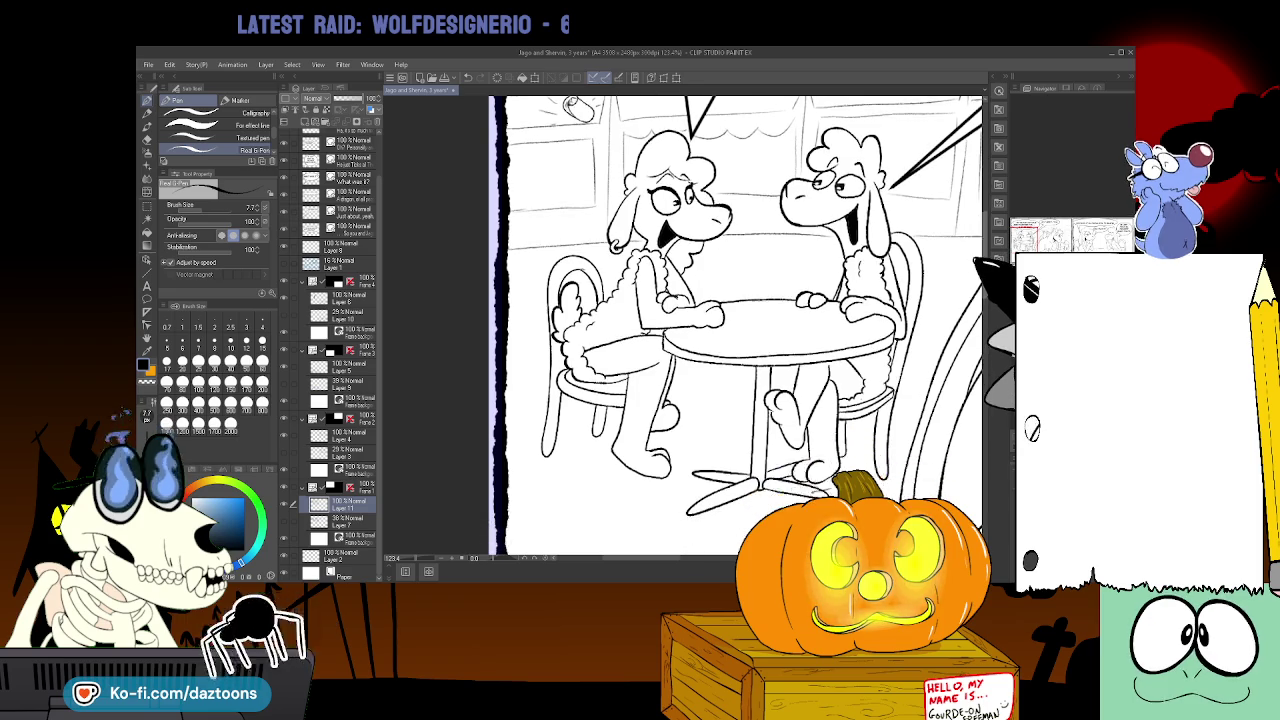
pyautogui.scroll(-1, 735, 325)
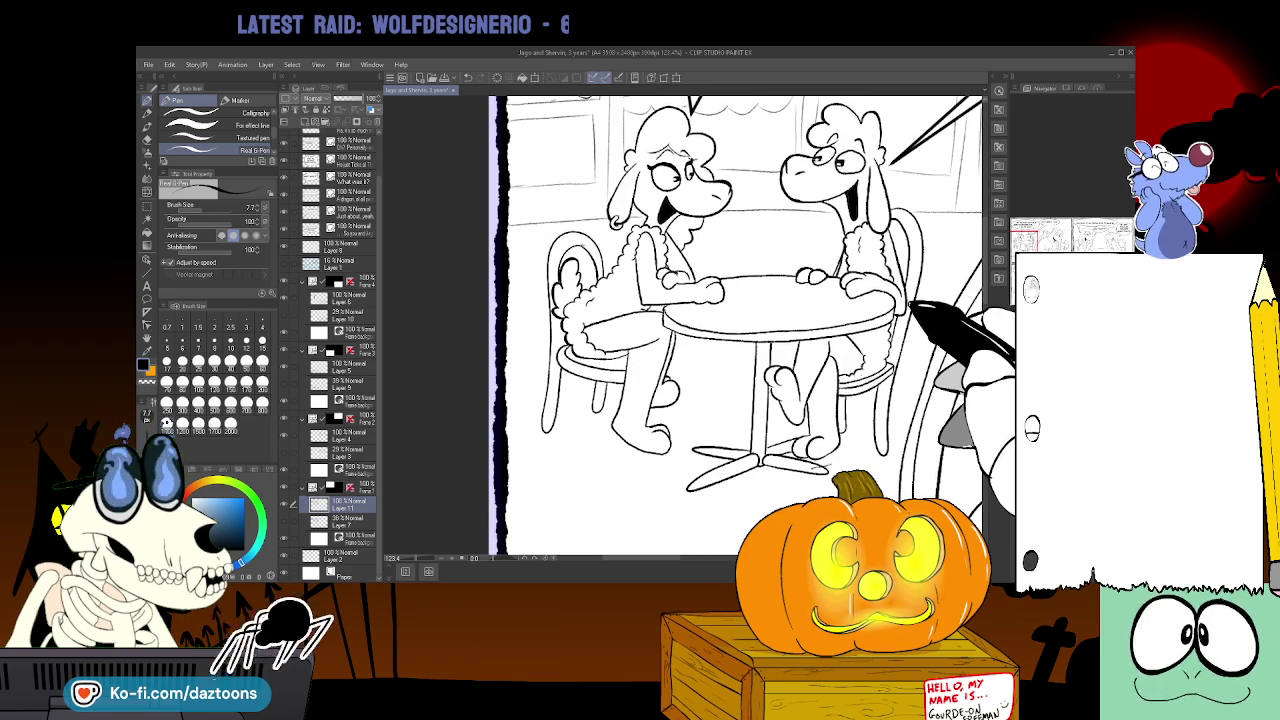
pyautogui.press('e')
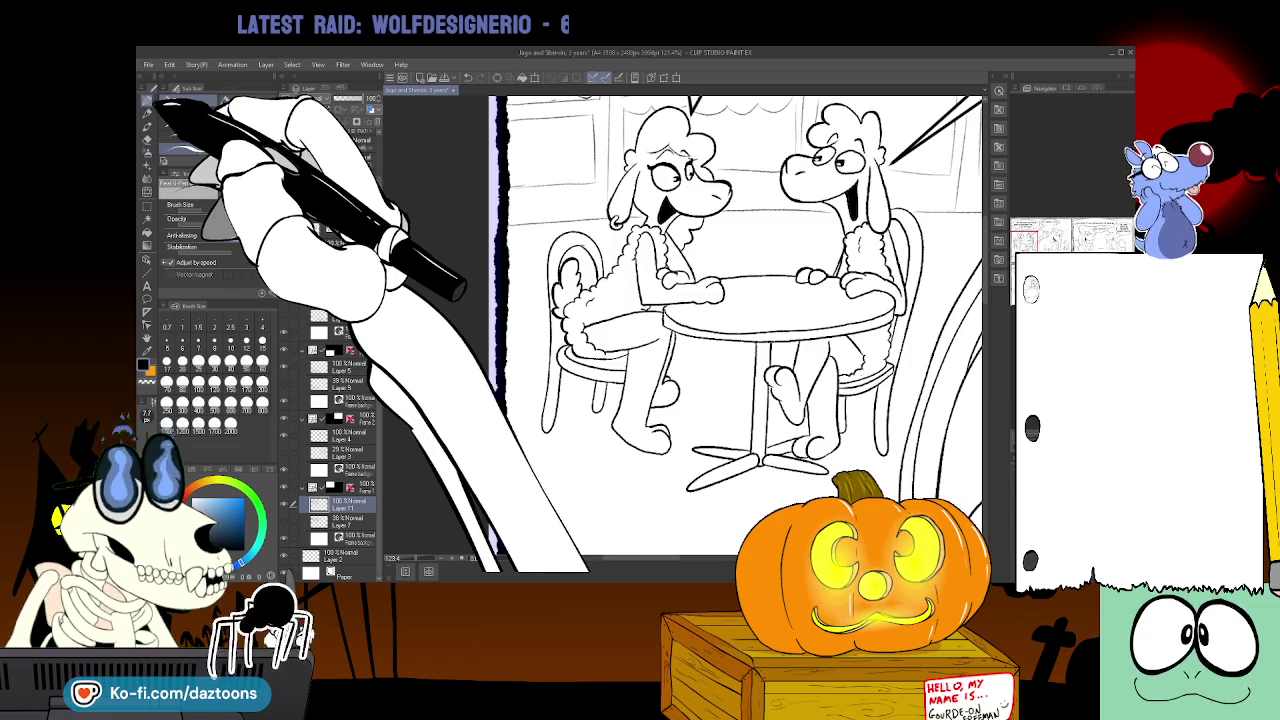
# - Ink extra lines on the cafe table's foot with the pen
pyautogui.click(147, 101)
pyautogui.moveTo(688, 488); pyautogui.dragTo(760, 461)
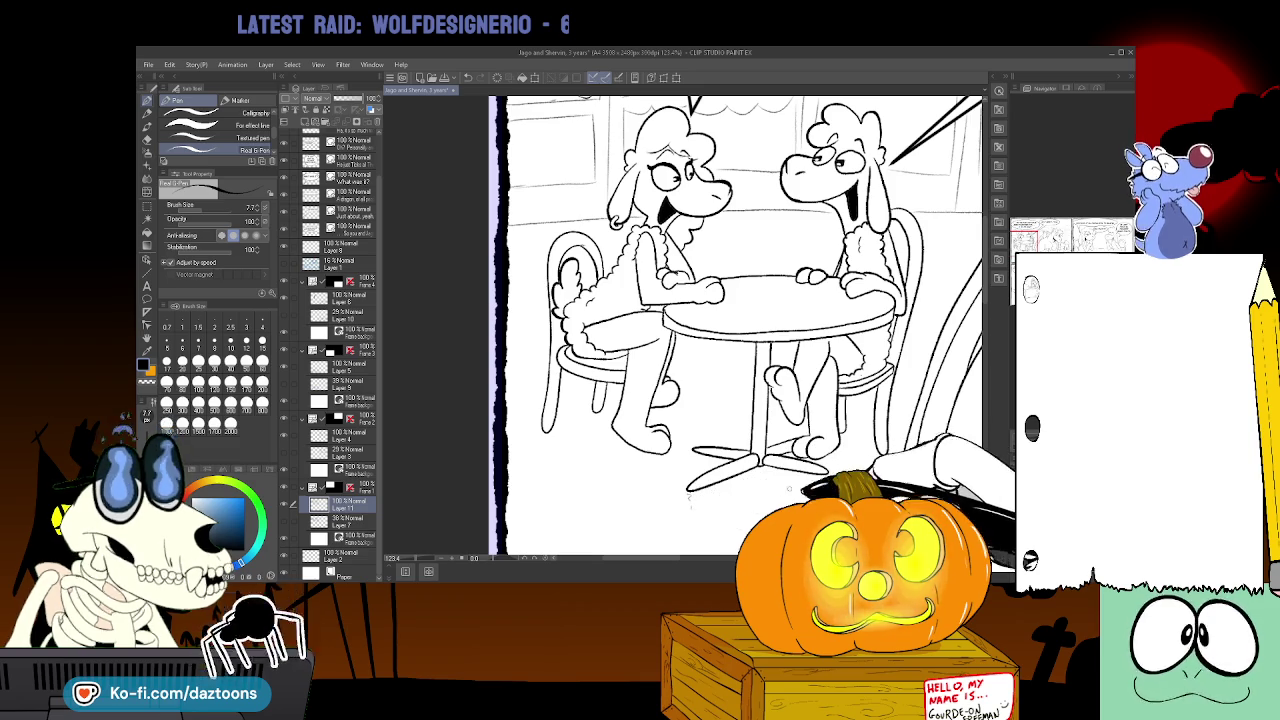
pyautogui.moveTo(748, 462); pyautogui.dragTo(745, 495)
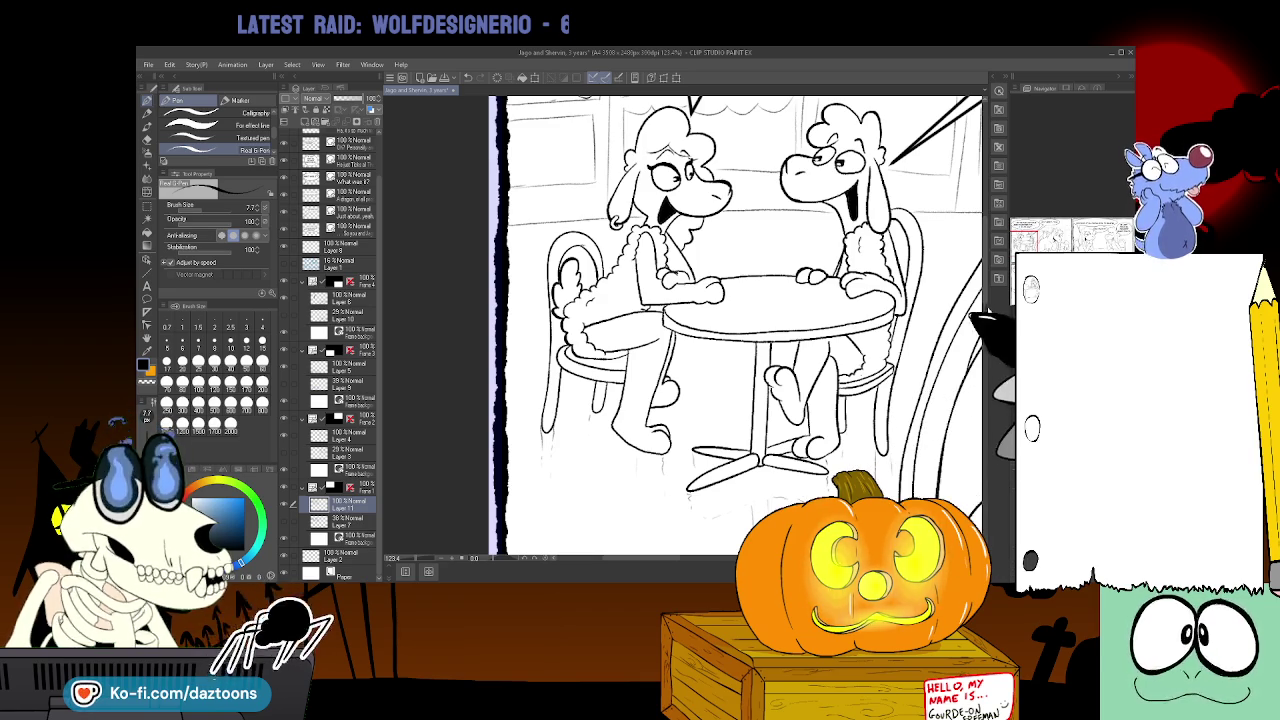
# - Pick a tan skin tone and add Layer 12 for the flat colours
pyautogui.scroll(2, 735, 325)
pyautogui.scroll(2, 735, 325)
pyautogui.scroll(-1, 735, 325)
pyautogui.scroll(3, 735, 325)
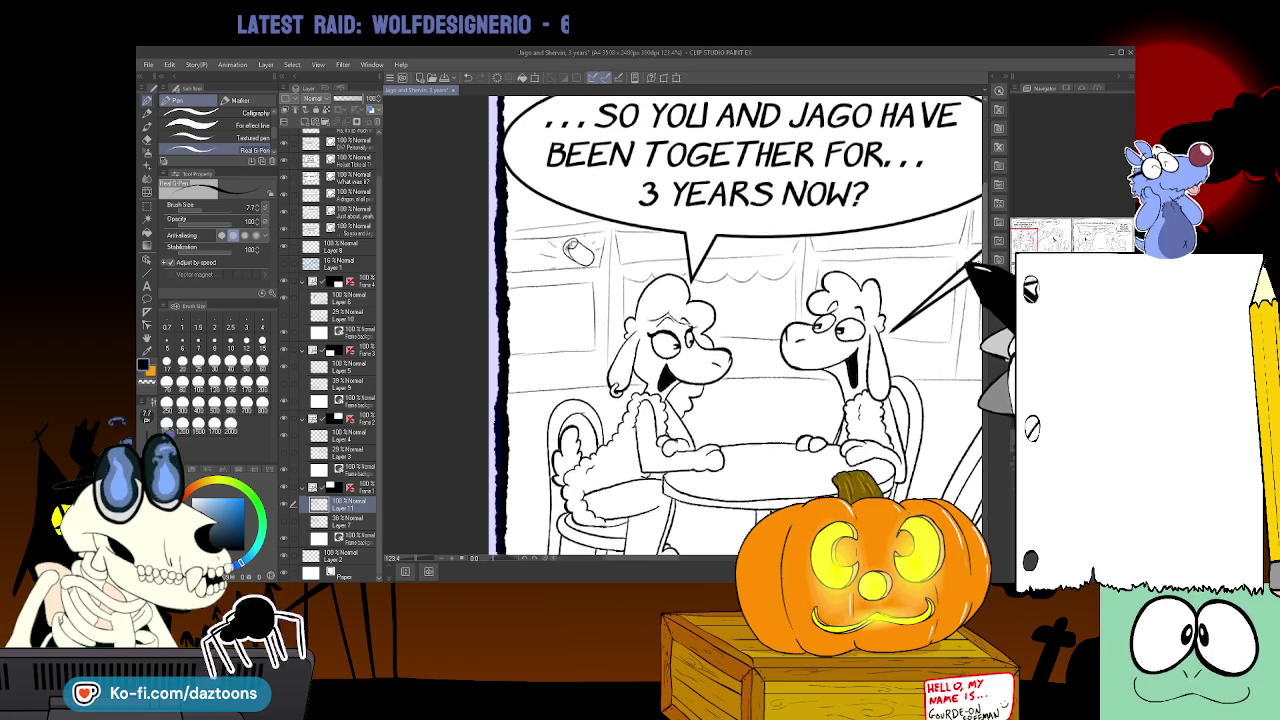
pyautogui.scroll(-1, 735, 325)
pyautogui.scroll(-1, 735, 325)
pyautogui.scroll(-1, 735, 325)
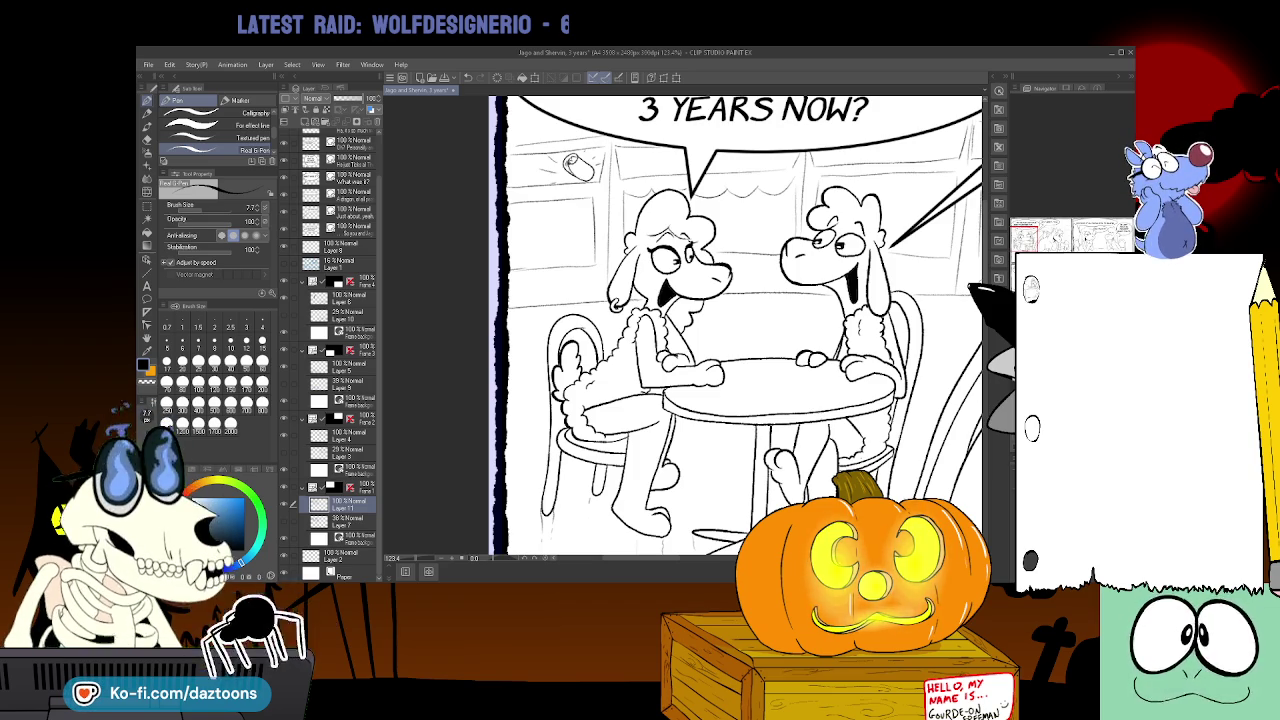
pyautogui.press('x')
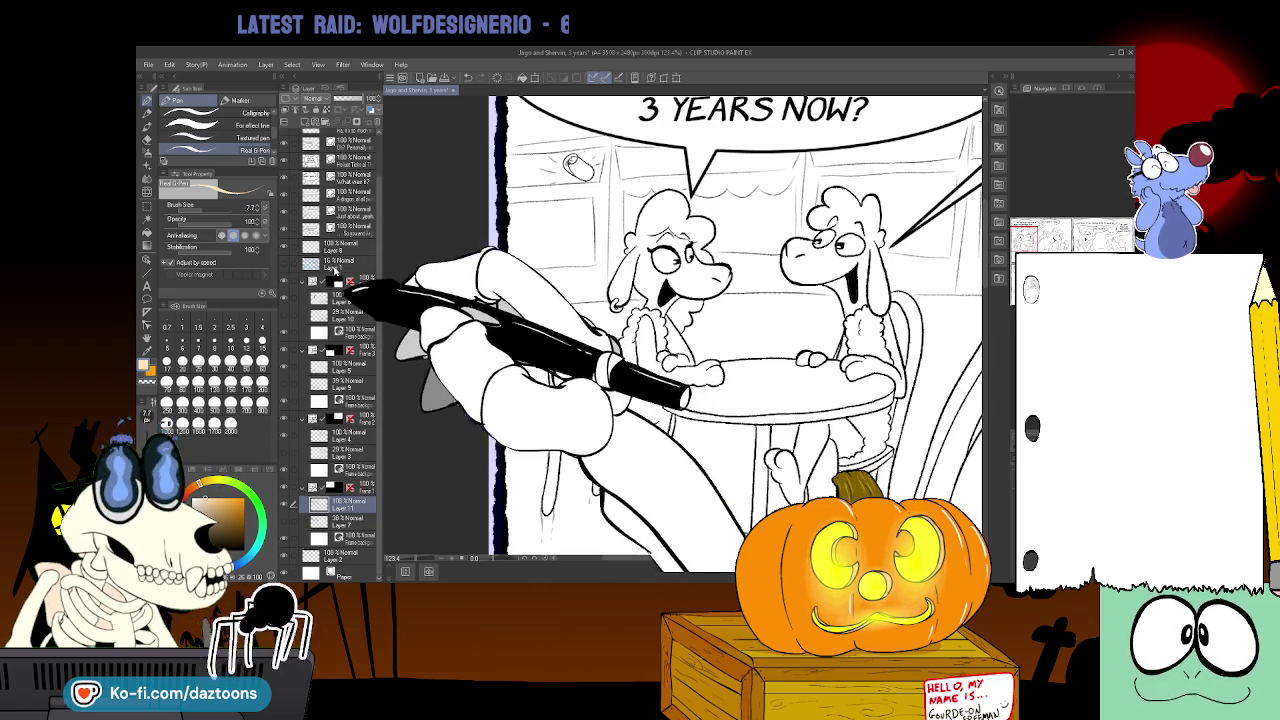
pyautogui.hotkey('ctrl', 'shift', 'n')
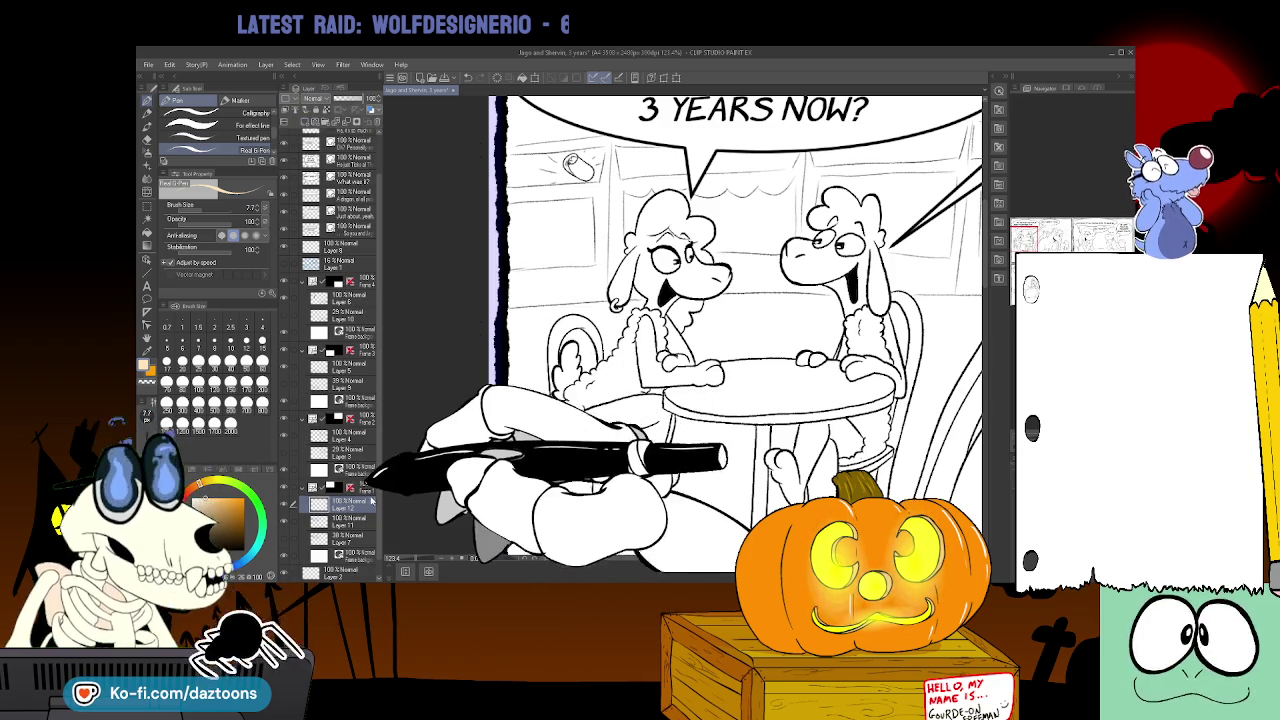
# - Move Layer 12 below Layer 11 and fill the left sheep's head, face and body tan
pyautogui.moveTo(367, 503); pyautogui.dragTo(361, 517)
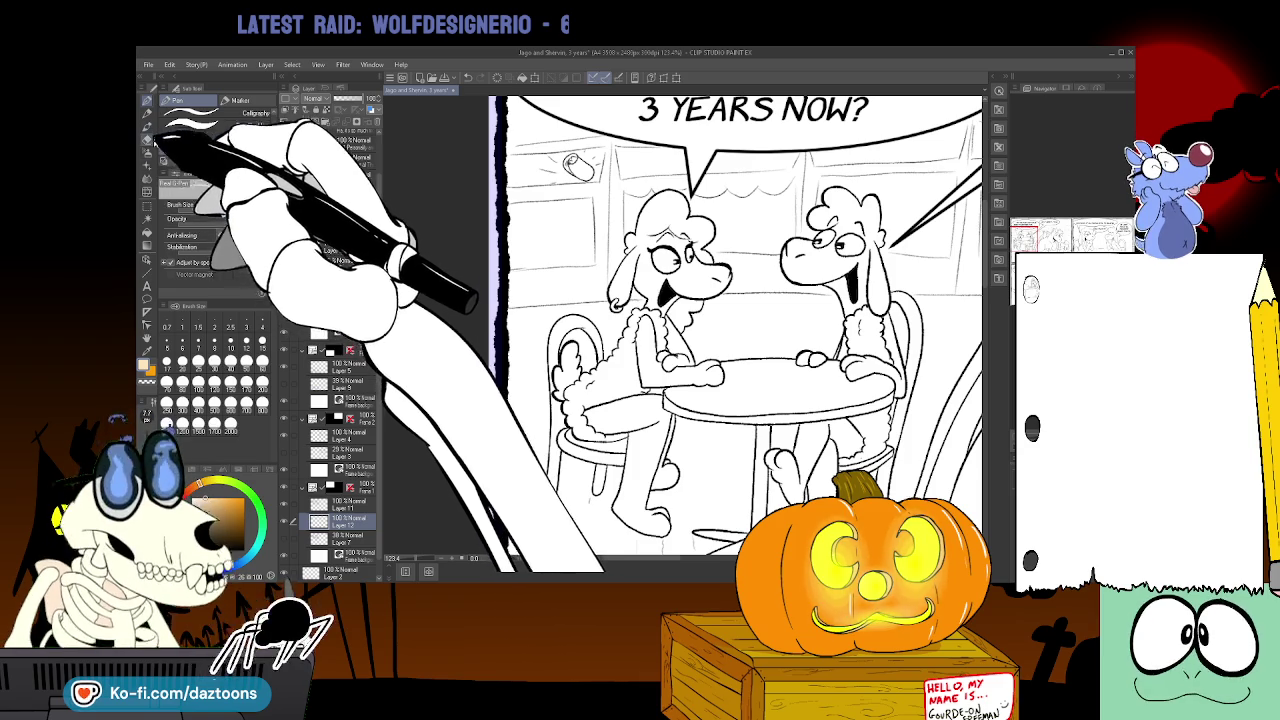
pyautogui.click(147, 231)
pyautogui.click(690, 285)
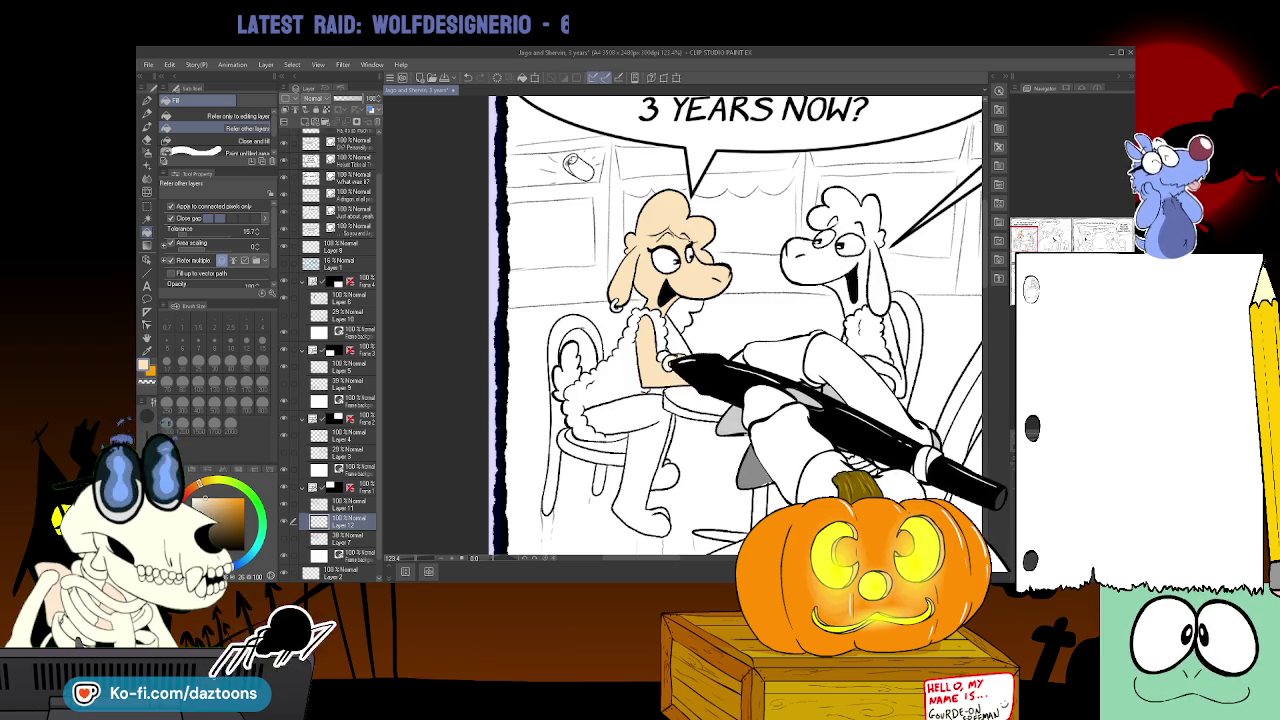
pyautogui.click(652, 472)
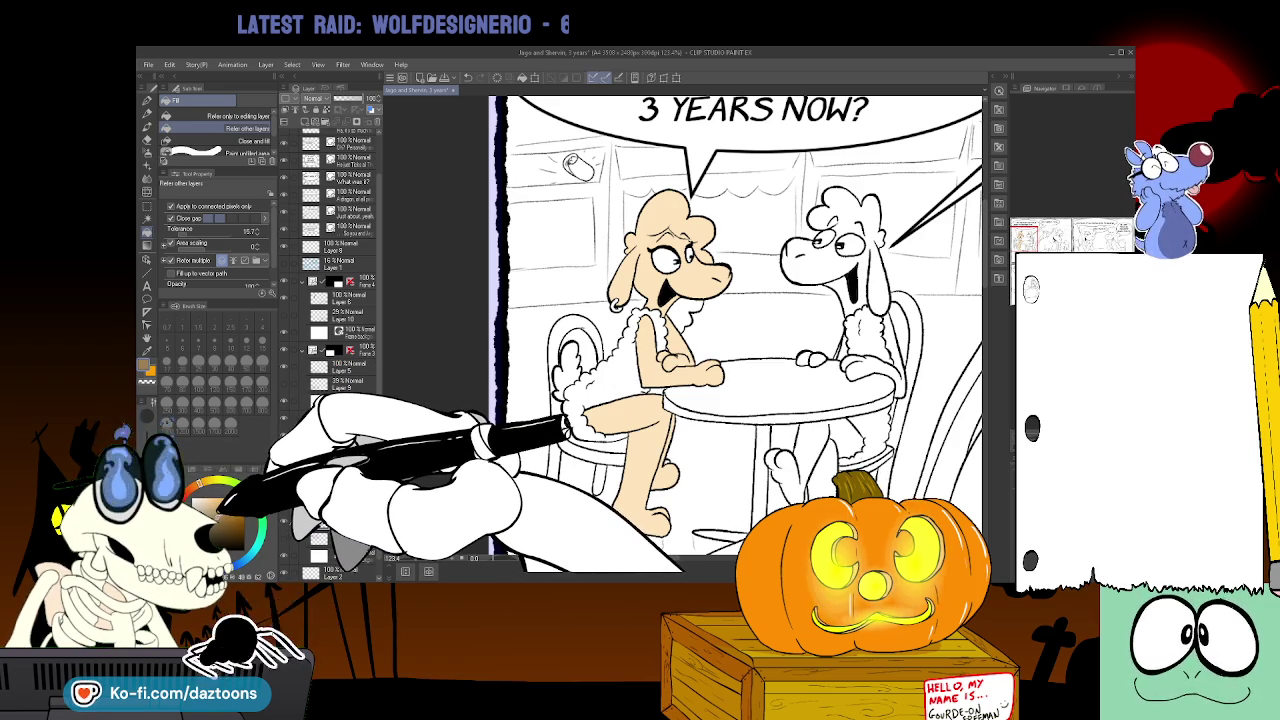
# - Fill the left sheep's wool brown, then zoom in on its face
pyautogui.click(585, 375)
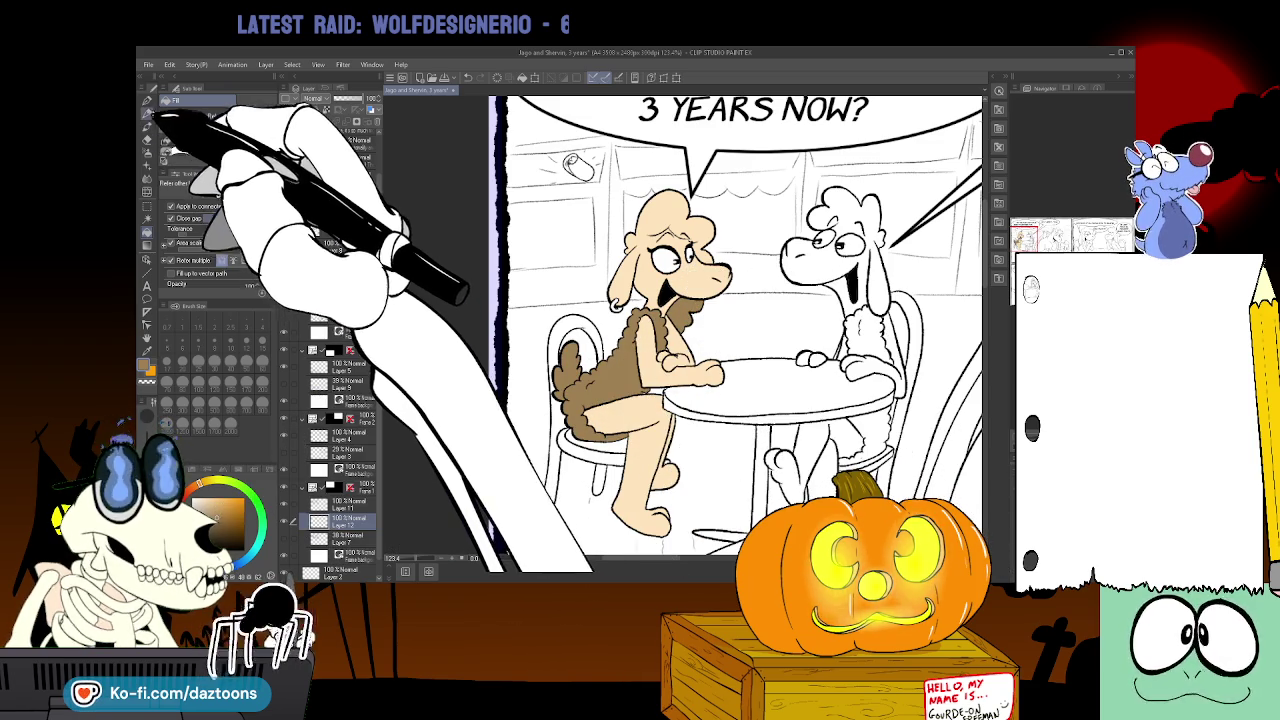
pyautogui.click(149, 101)
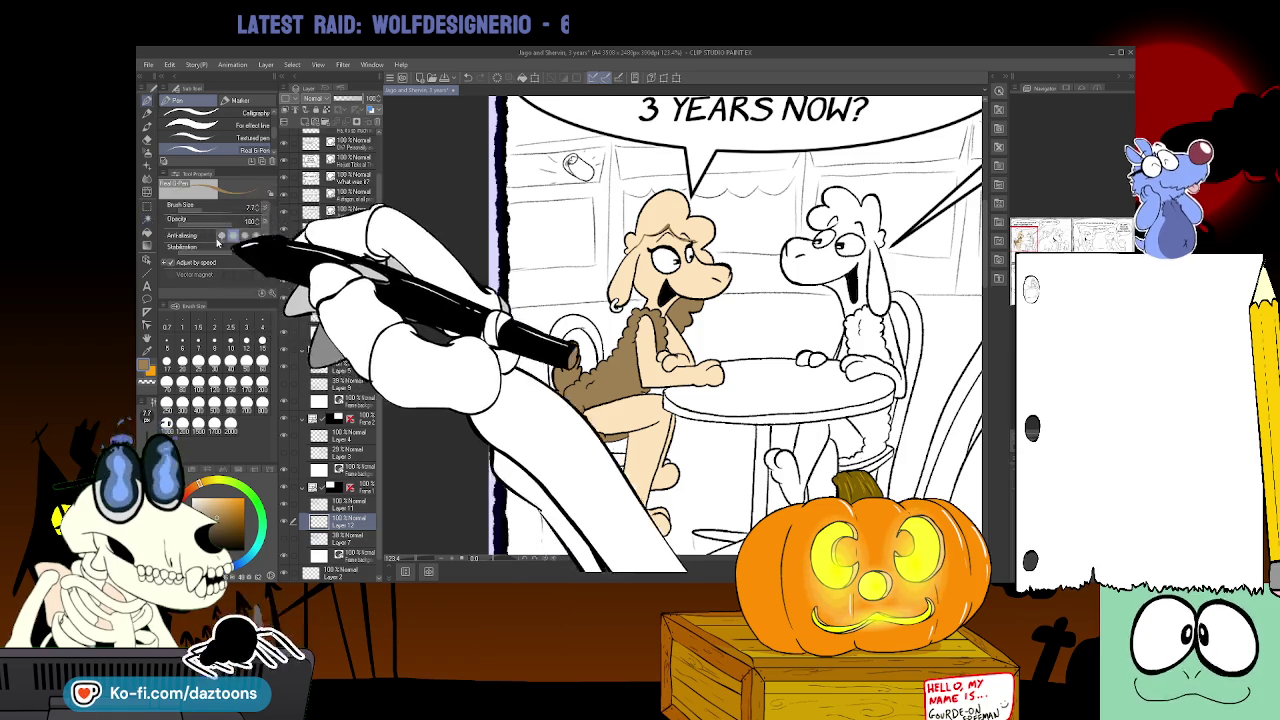
pyautogui.click(147, 231)
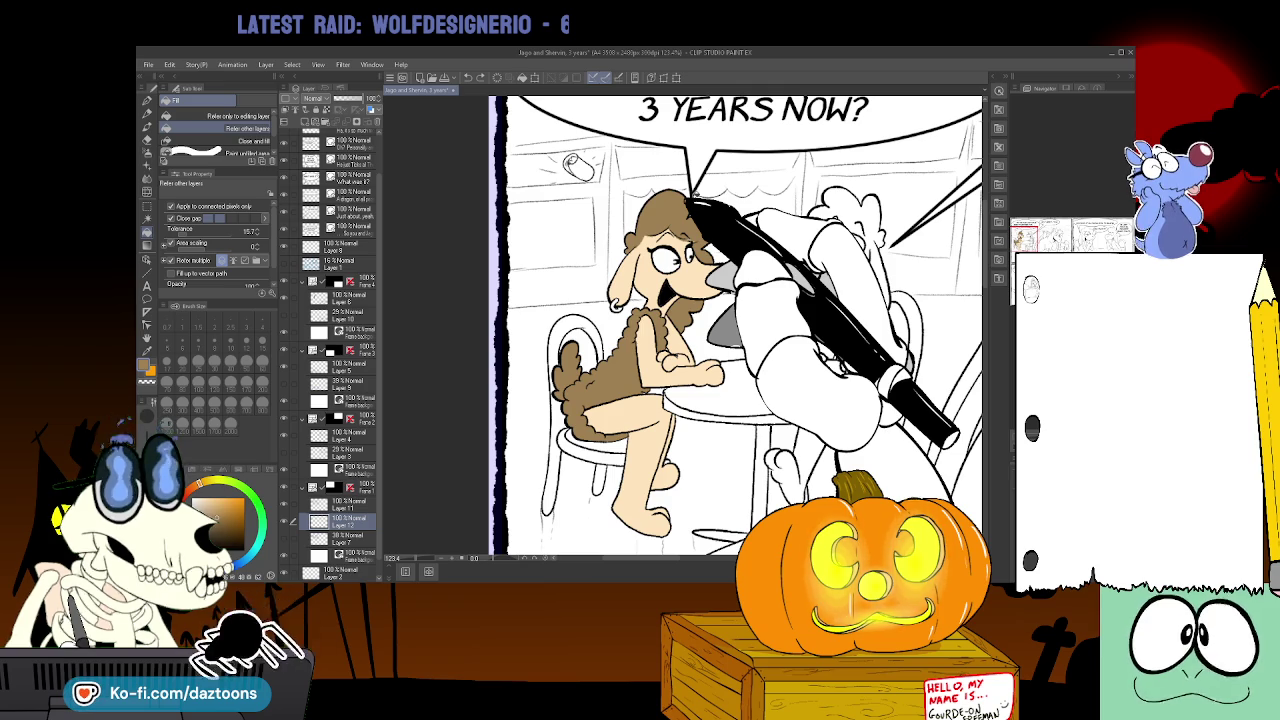
pyautogui.hotkey('ctrl', '+')
pyautogui.hotkey('ctrl', '+')
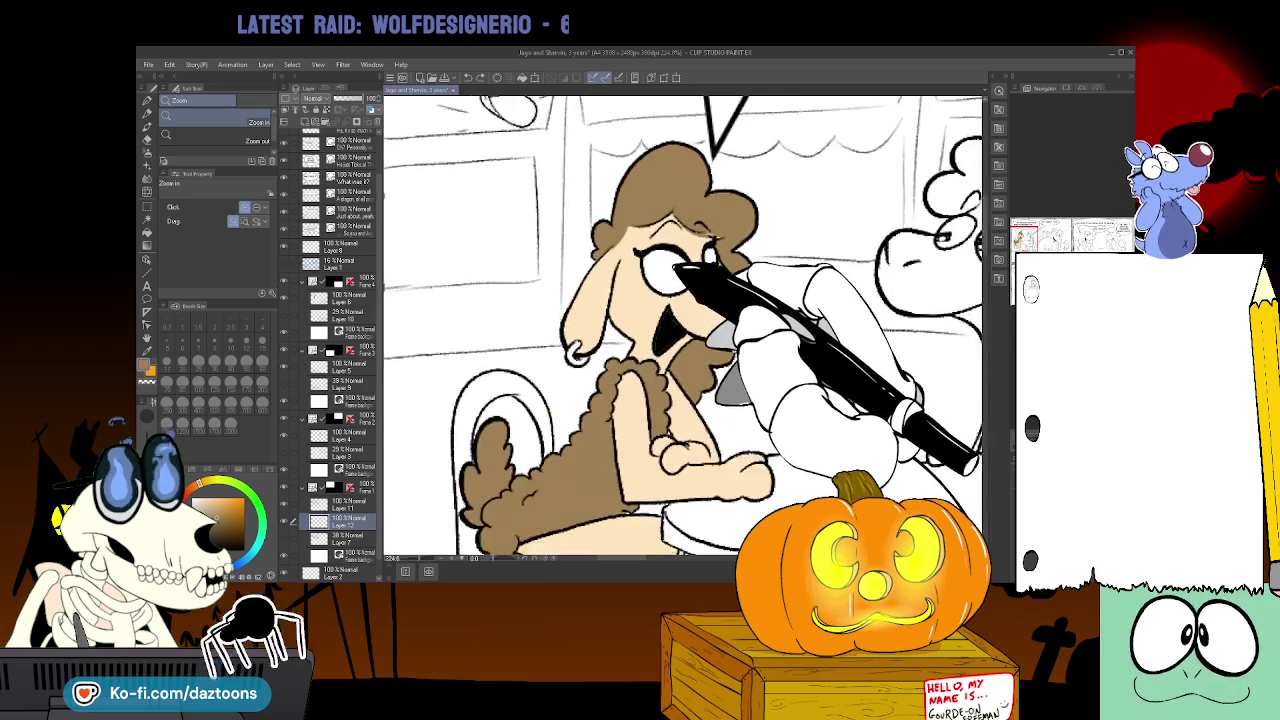
# - Touch up the sheep's face line art on Layers 11 and 4, then zoom out to the full page
pyautogui.moveTo(692, 292); pyautogui.dragTo(680, 292)
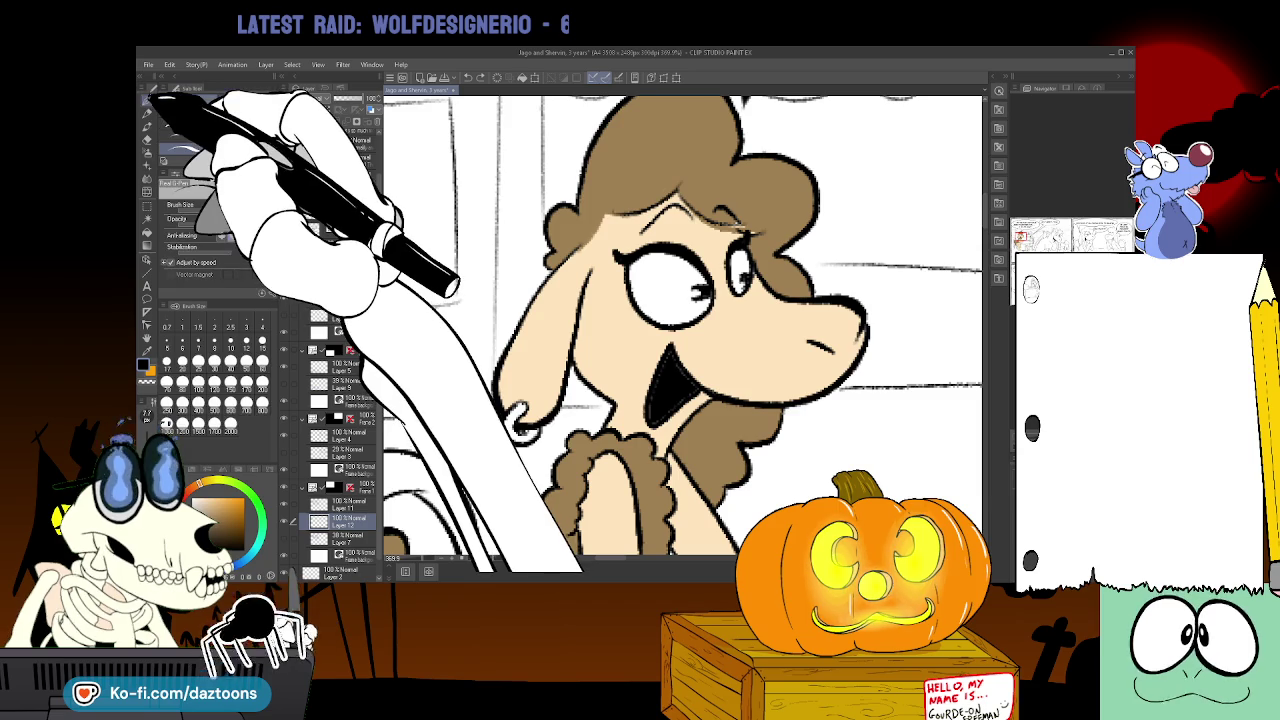
pyautogui.click(148, 104)
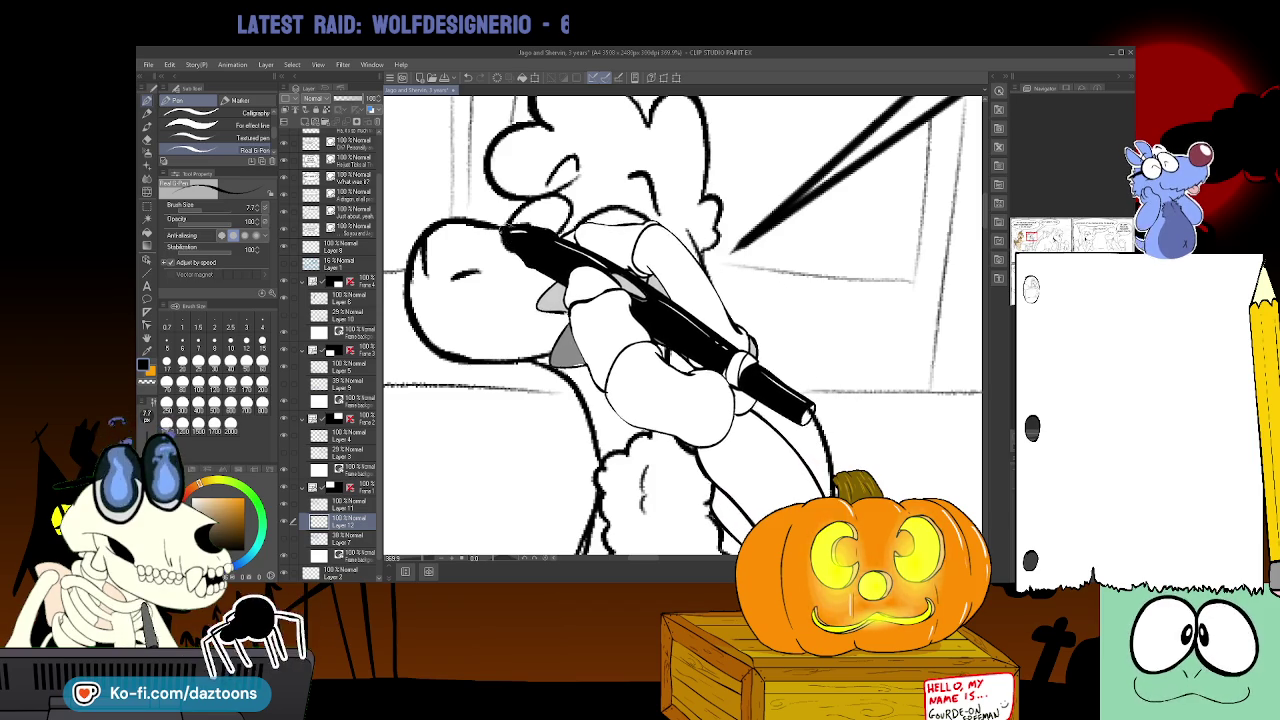
pyautogui.click(340, 503)
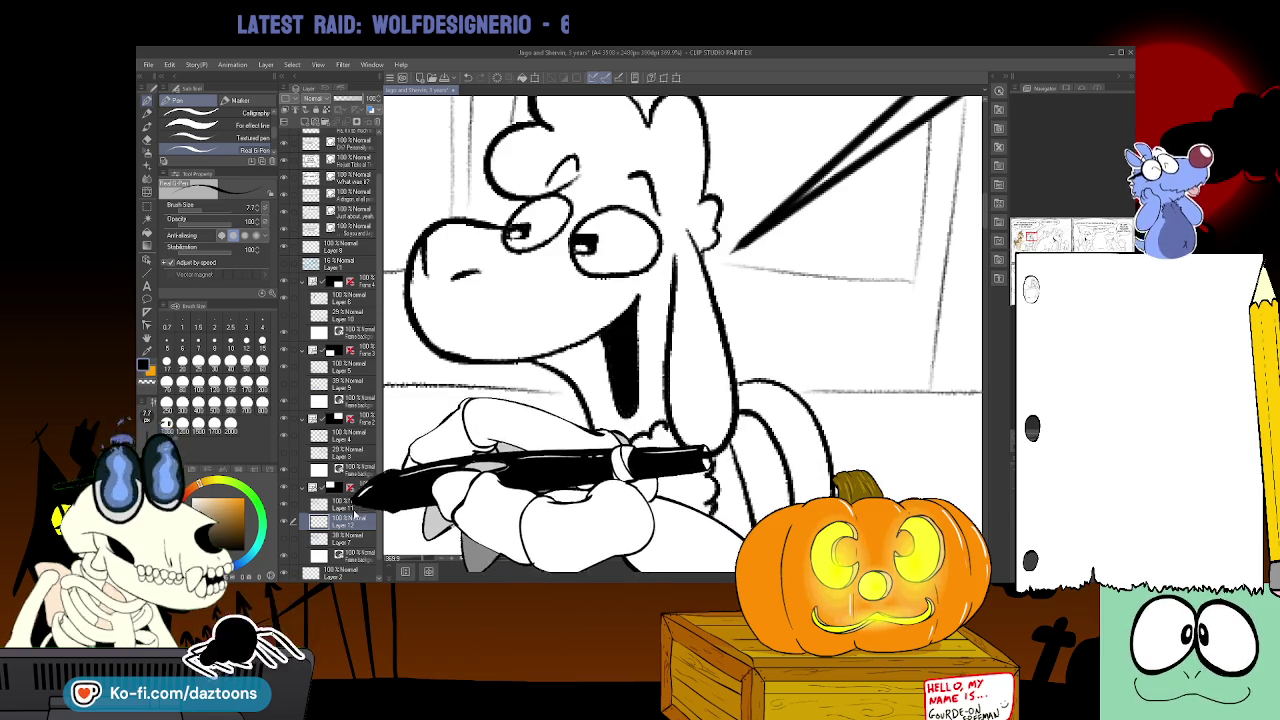
pyautogui.click(345, 436)
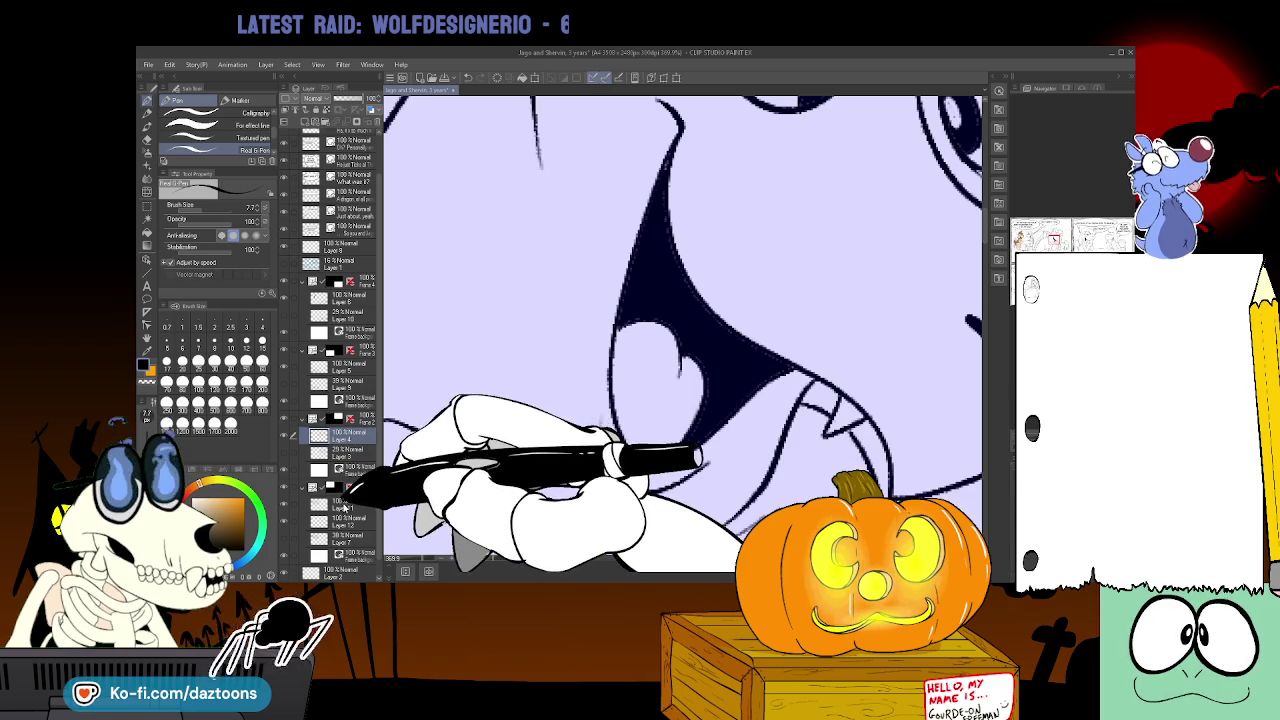
pyautogui.click(343, 507)
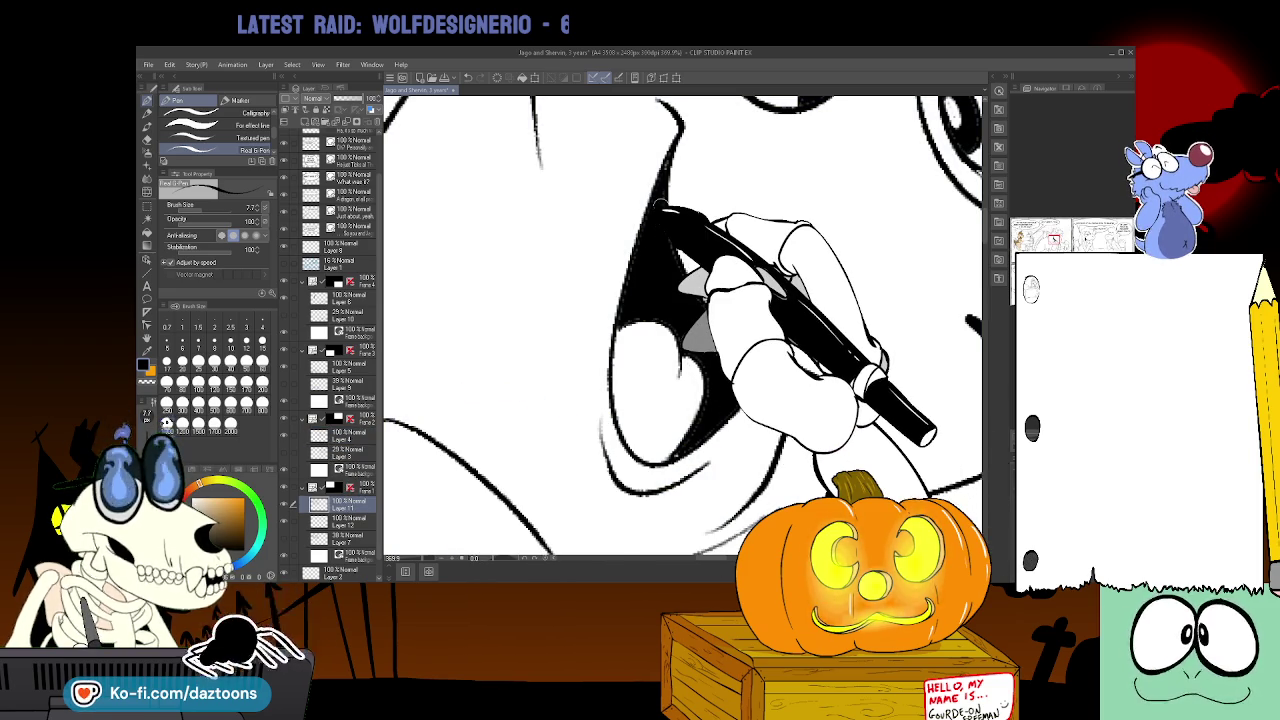
pyautogui.click(147, 140)
pyautogui.click(148, 233)
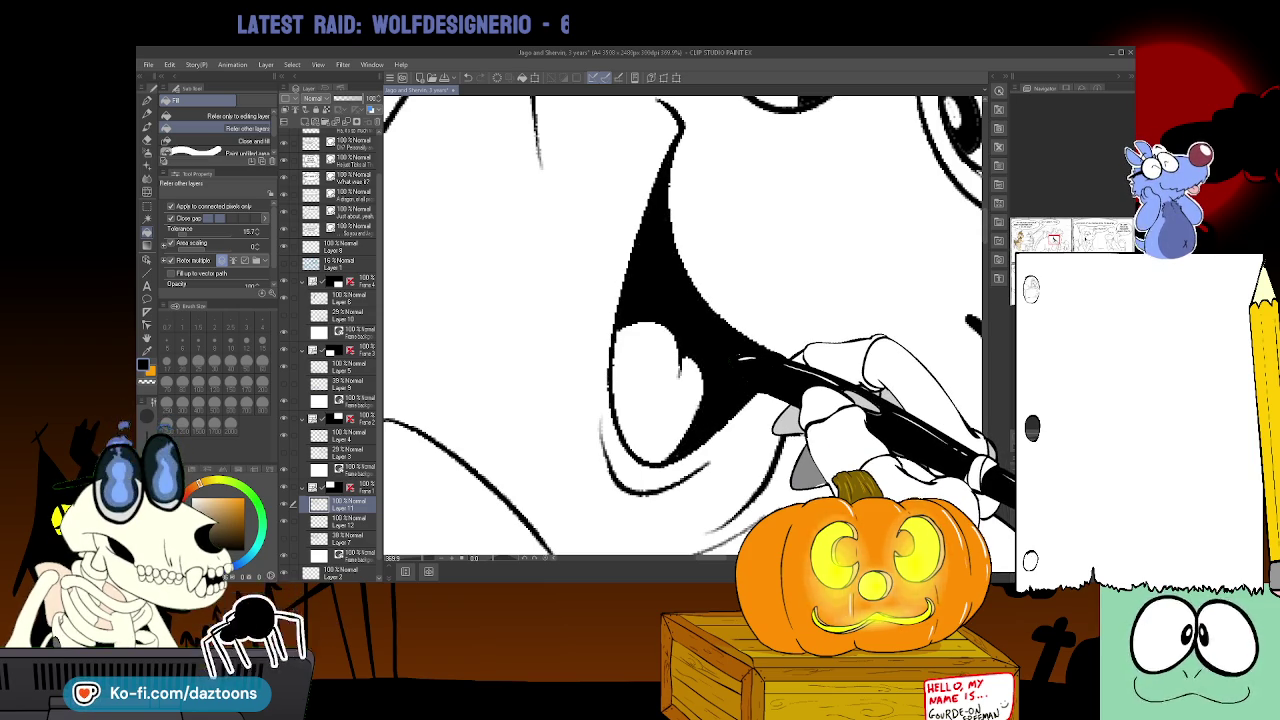
pyautogui.hotkey('ctrl', '-')
pyautogui.hotkey('ctrl', '-')
pyautogui.hotkey('ctrl', '-')
pyautogui.hotkey('ctrl', '-')
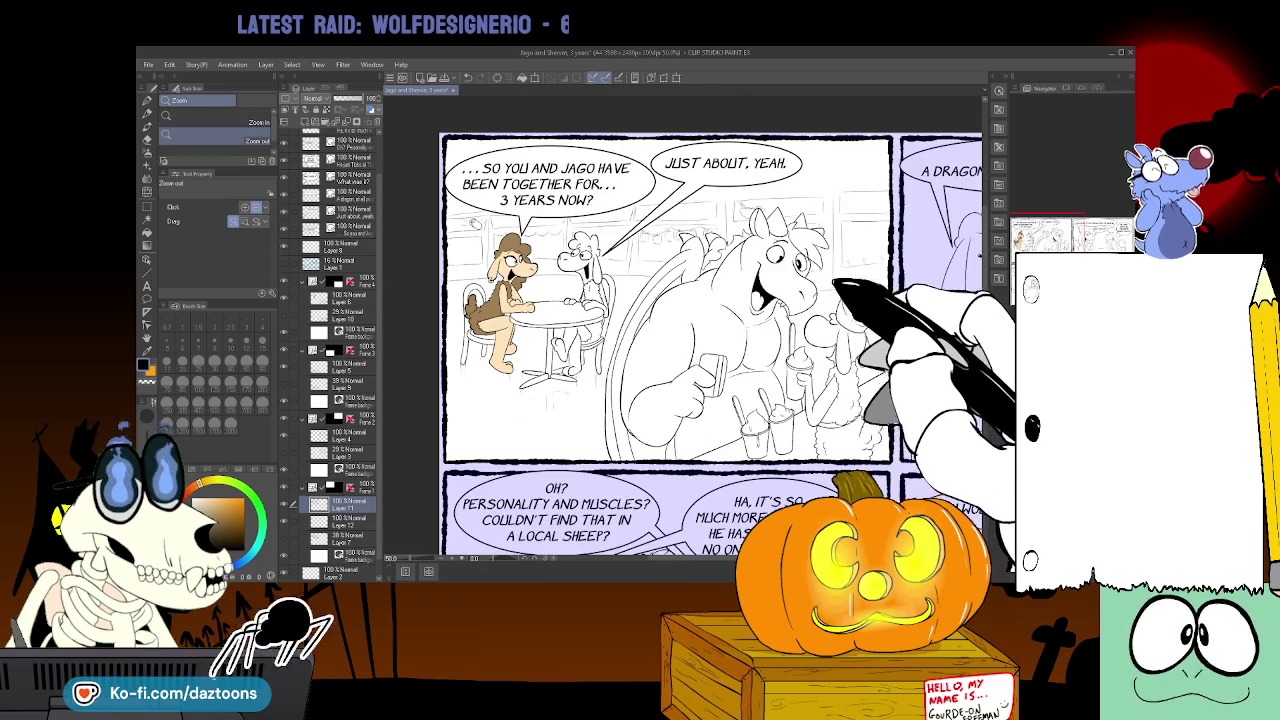
# - Zoom into the table and mark the sheep's foot purple on the flat-colour layer
pyautogui.moveTo(712, 560); pyautogui.dragTo(707, 560)
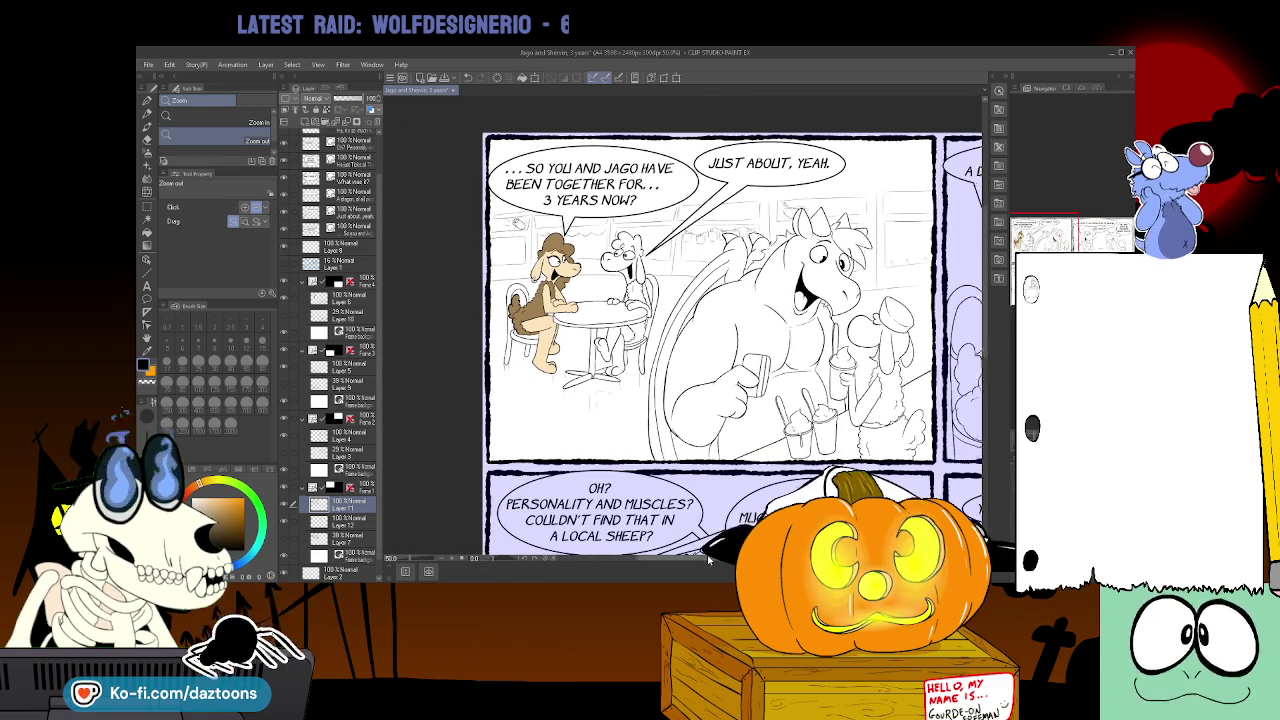
pyautogui.moveTo(600, 305); pyautogui.dragTo(668, 320)
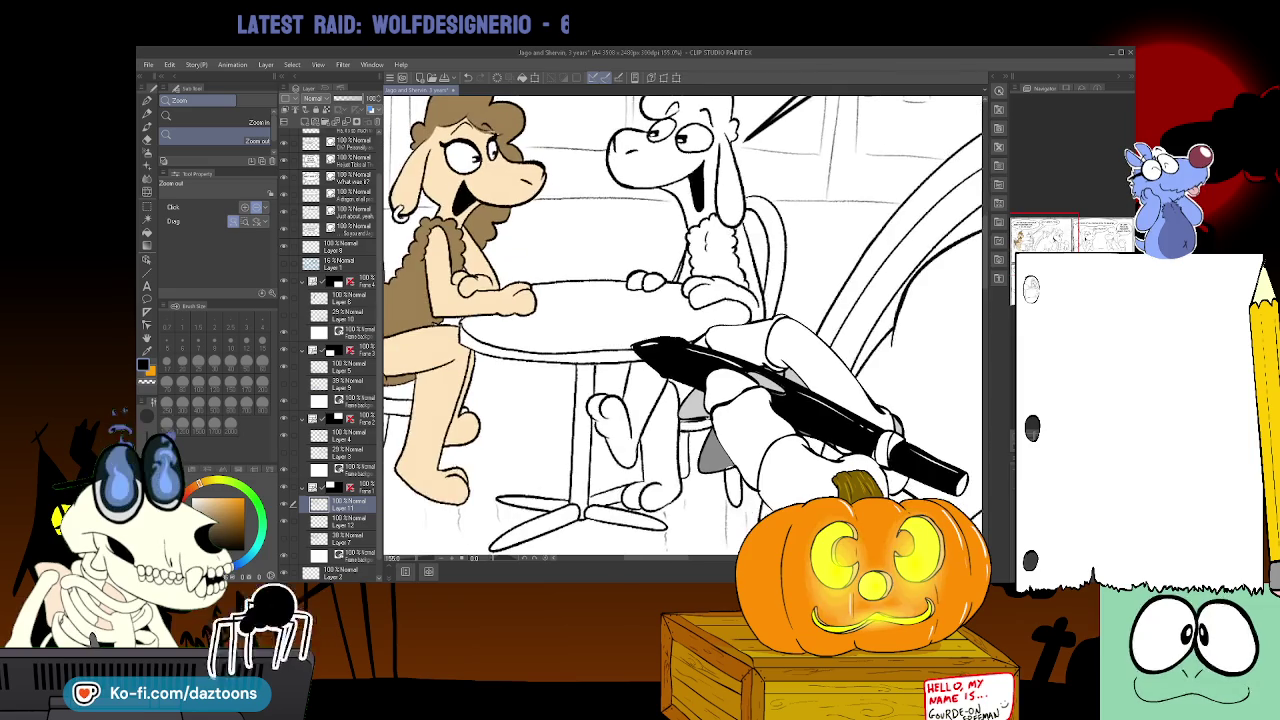
pyautogui.moveTo(705, 560); pyautogui.dragTo(666, 563)
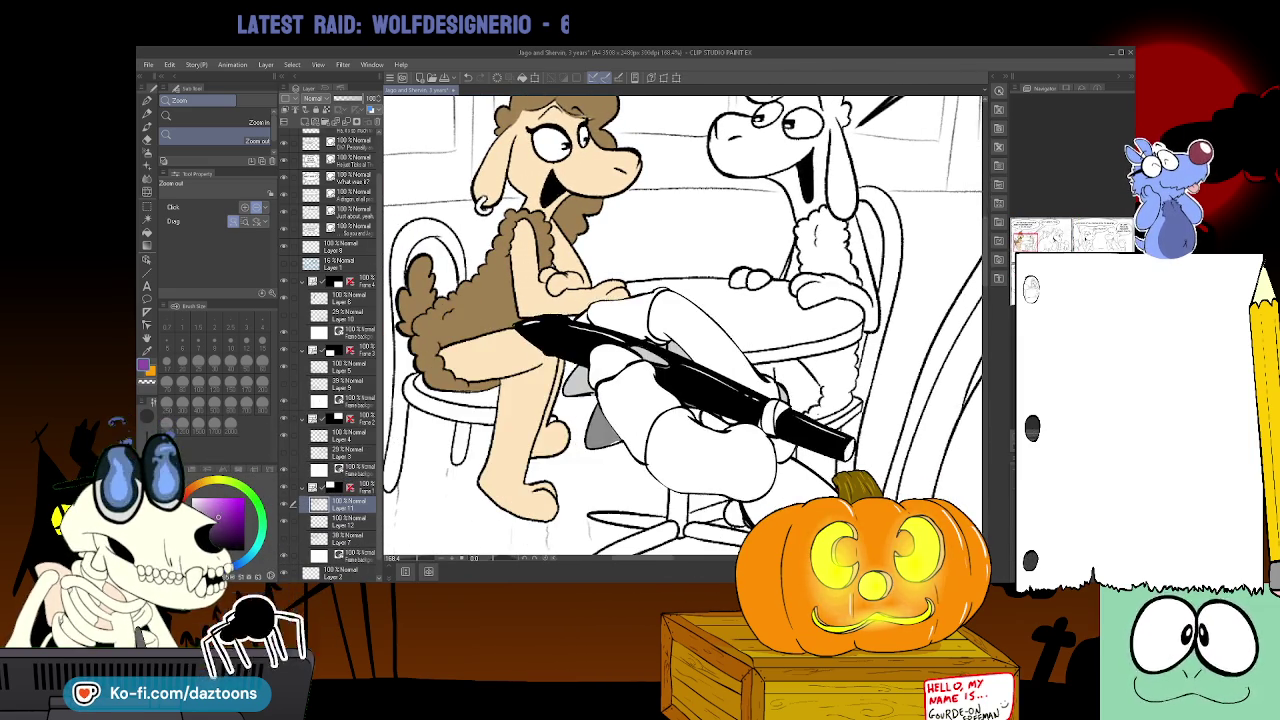
pyautogui.click(147, 128)
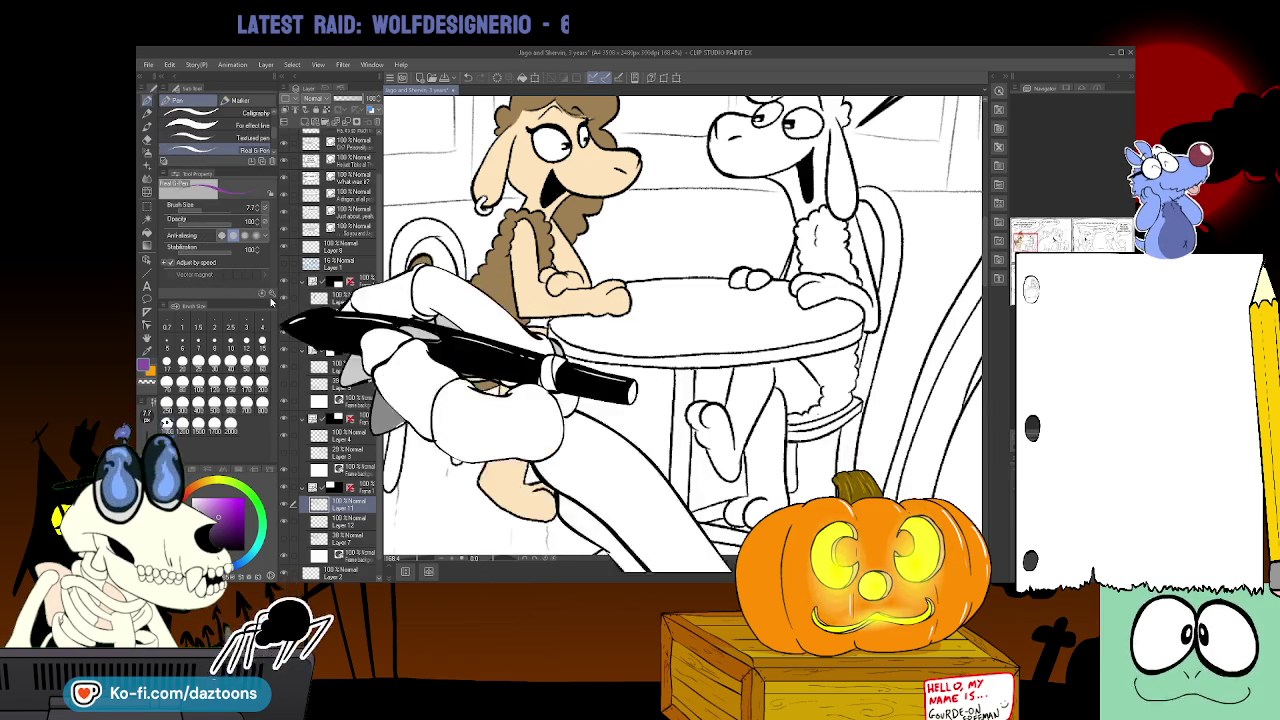
pyautogui.click(350, 521)
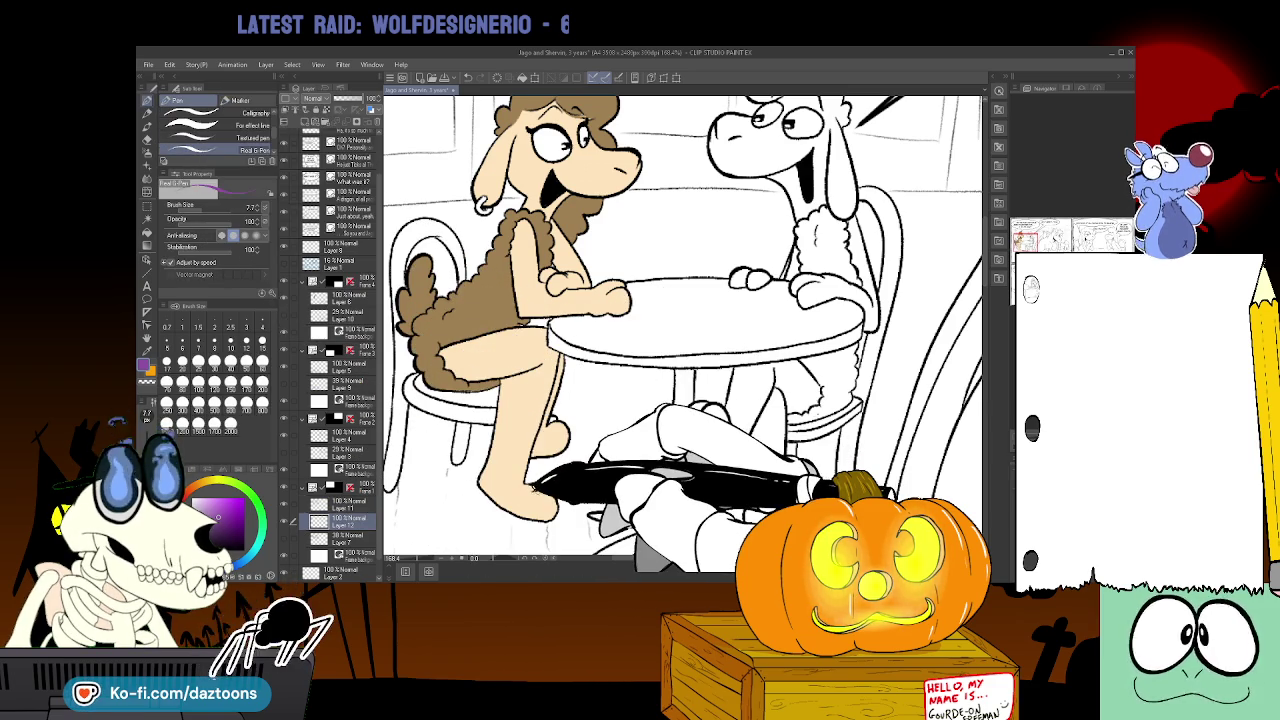
pyautogui.moveTo(531, 490); pyautogui.dragTo(529, 506)
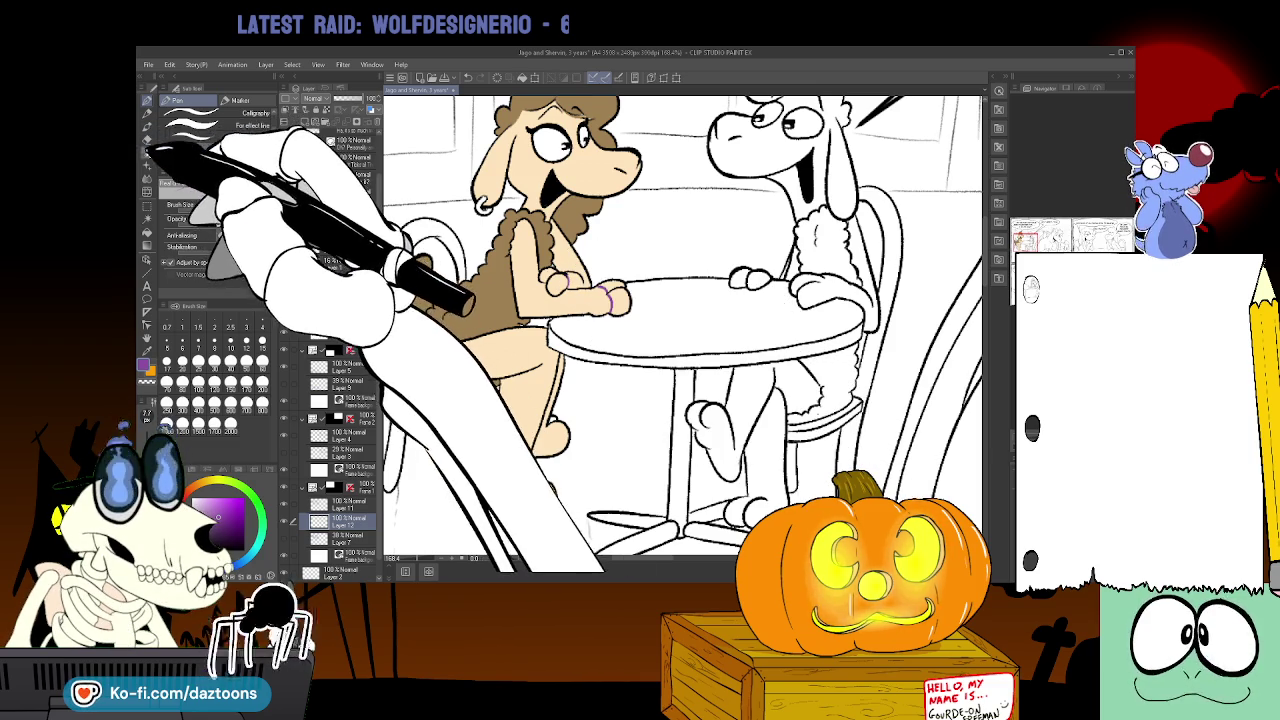
# - Fill the left sheep's wrist and hand purple, undoing a stray back-hoof fill
pyautogui.click(148, 230)
pyautogui.click(553, 283)
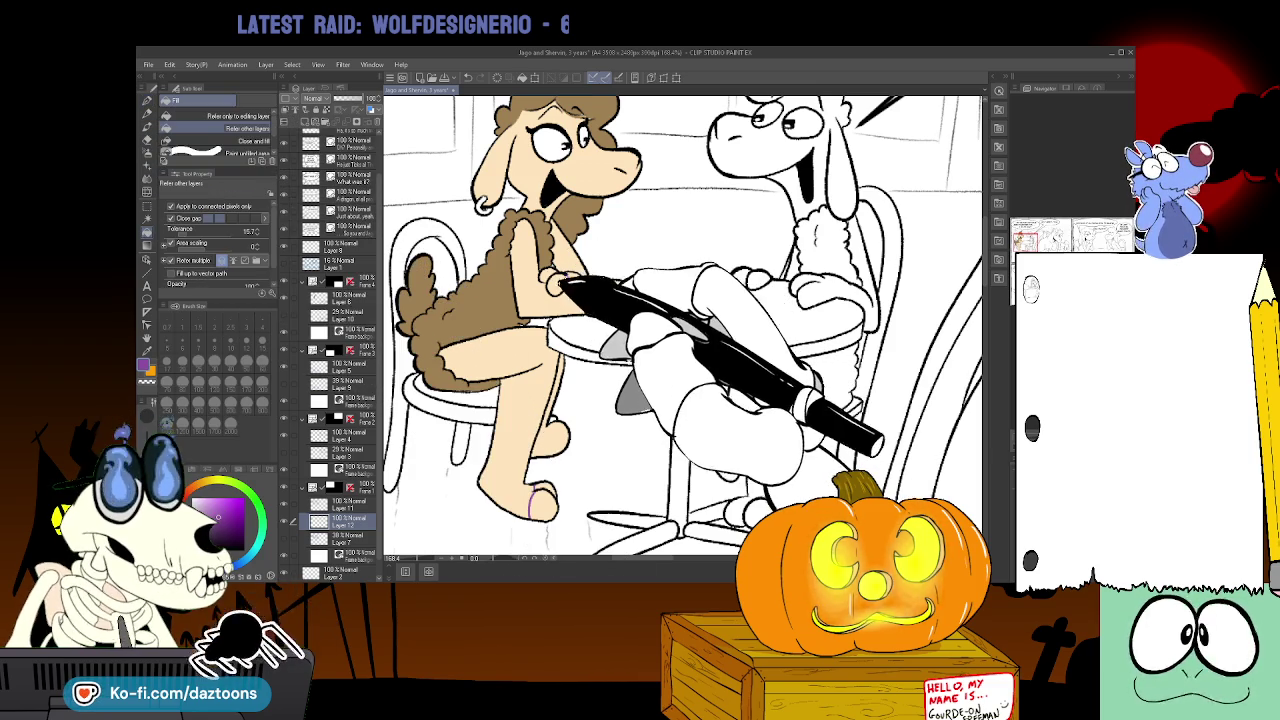
pyautogui.click(612, 297)
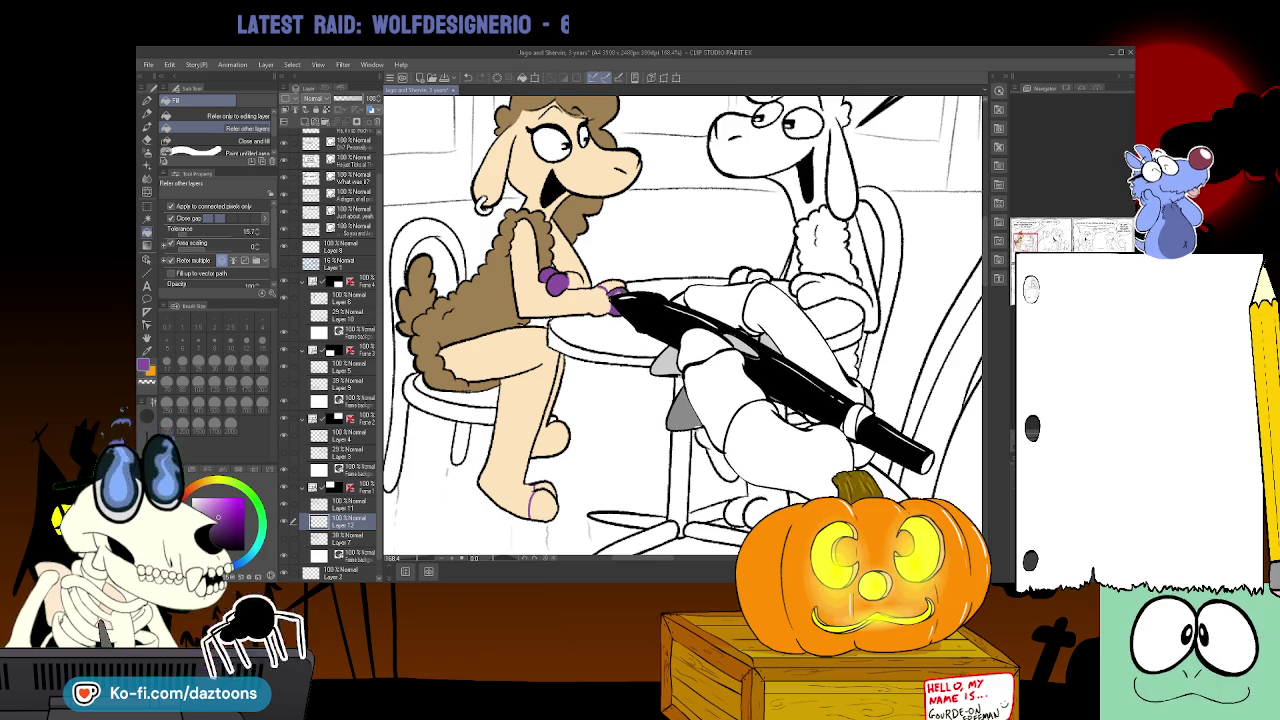
pyautogui.click(556, 432)
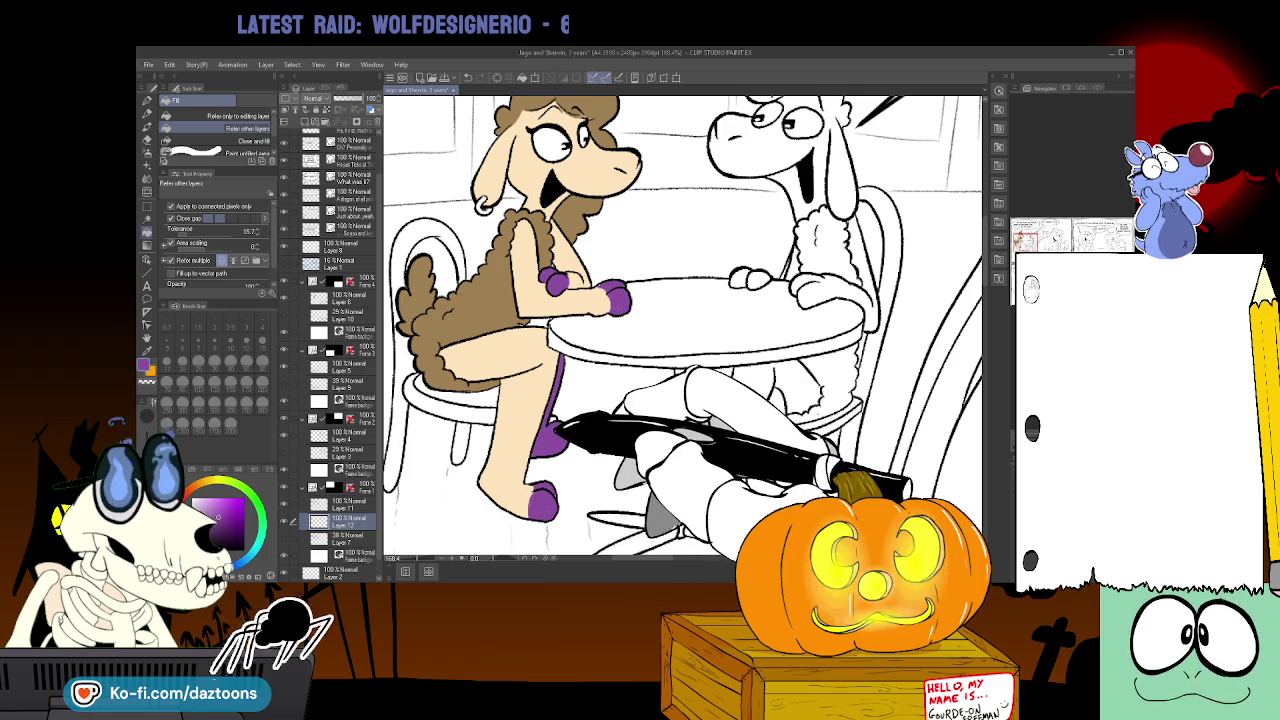
pyautogui.hotkey('ctrl', 'z')
# - Fill the upper hoof purple and zoom in close on the purple hands
pyautogui.press('p')
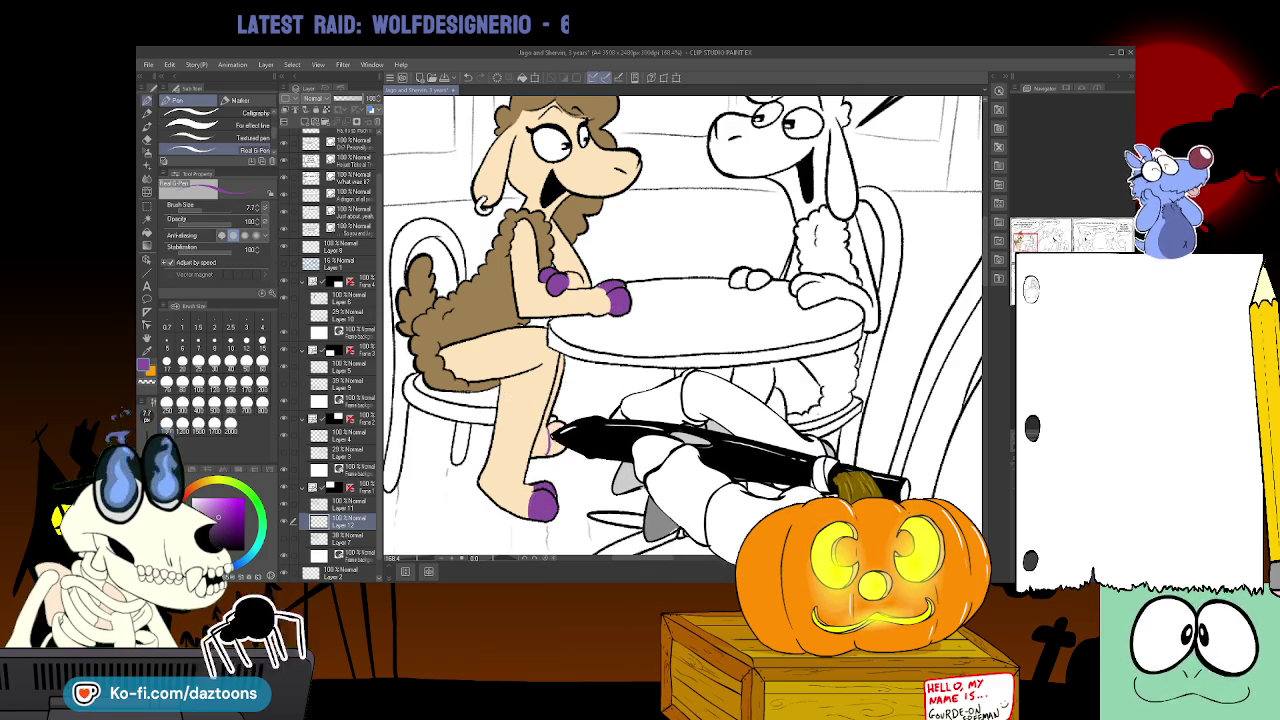
pyautogui.click(148, 231)
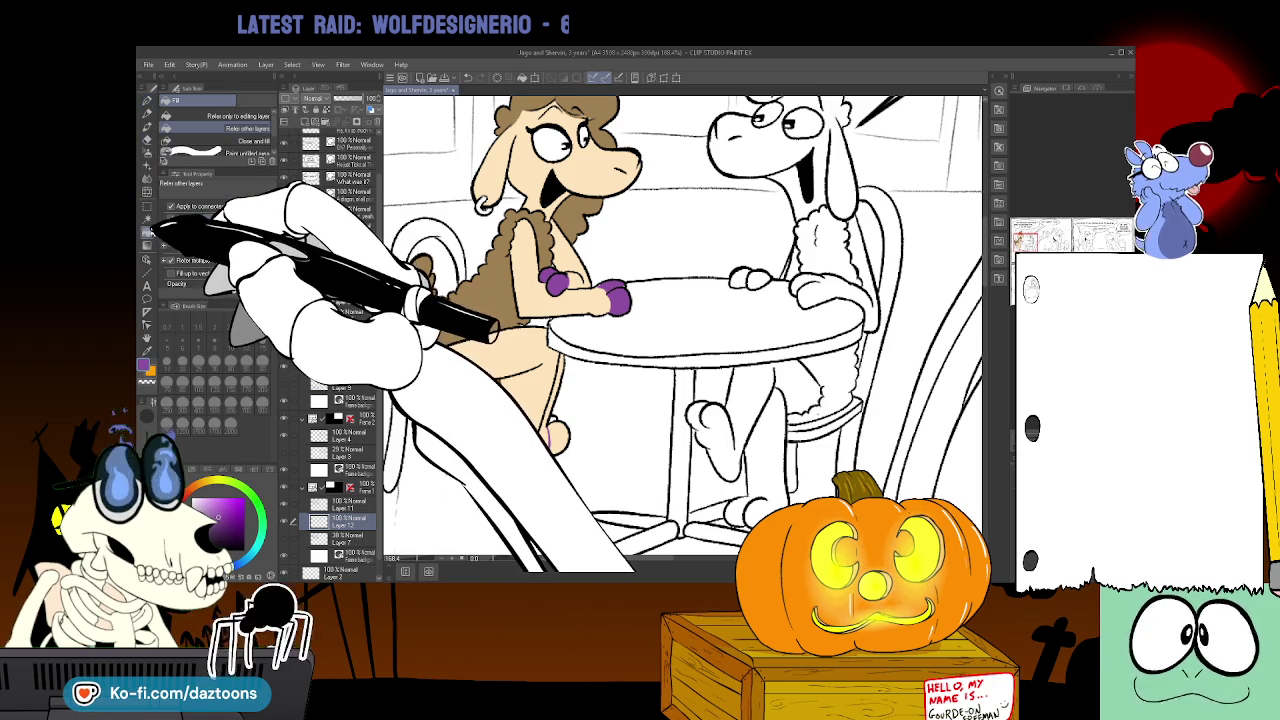
pyautogui.click(553, 440)
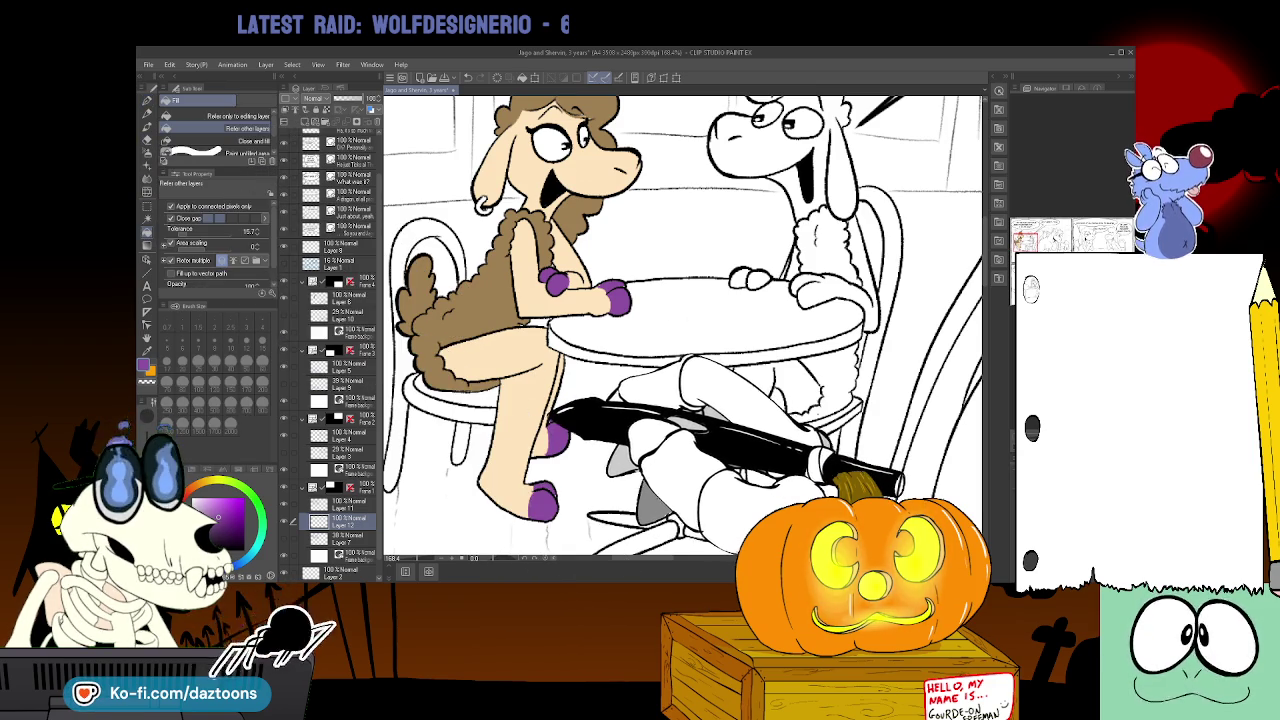
pyautogui.press('p')
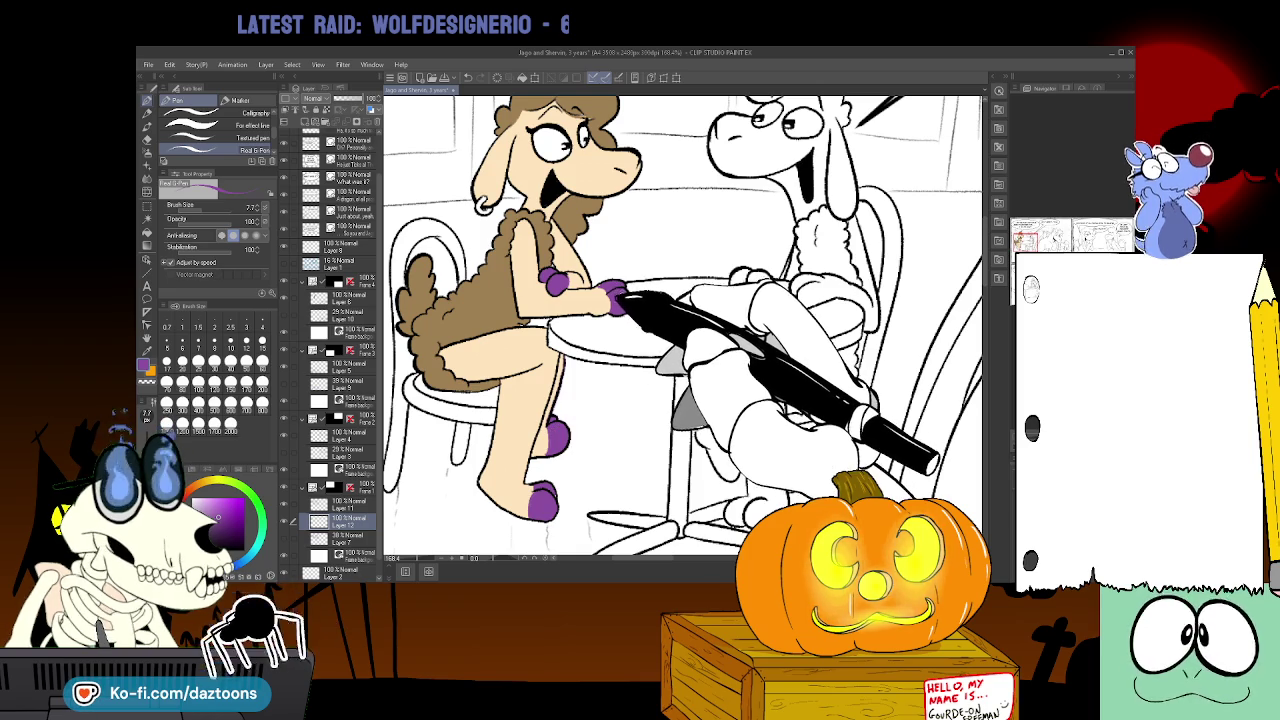
pyautogui.hotkey('ctrl', 'space')
pyautogui.moveTo(625, 285); pyautogui.dragTo(585, 212)
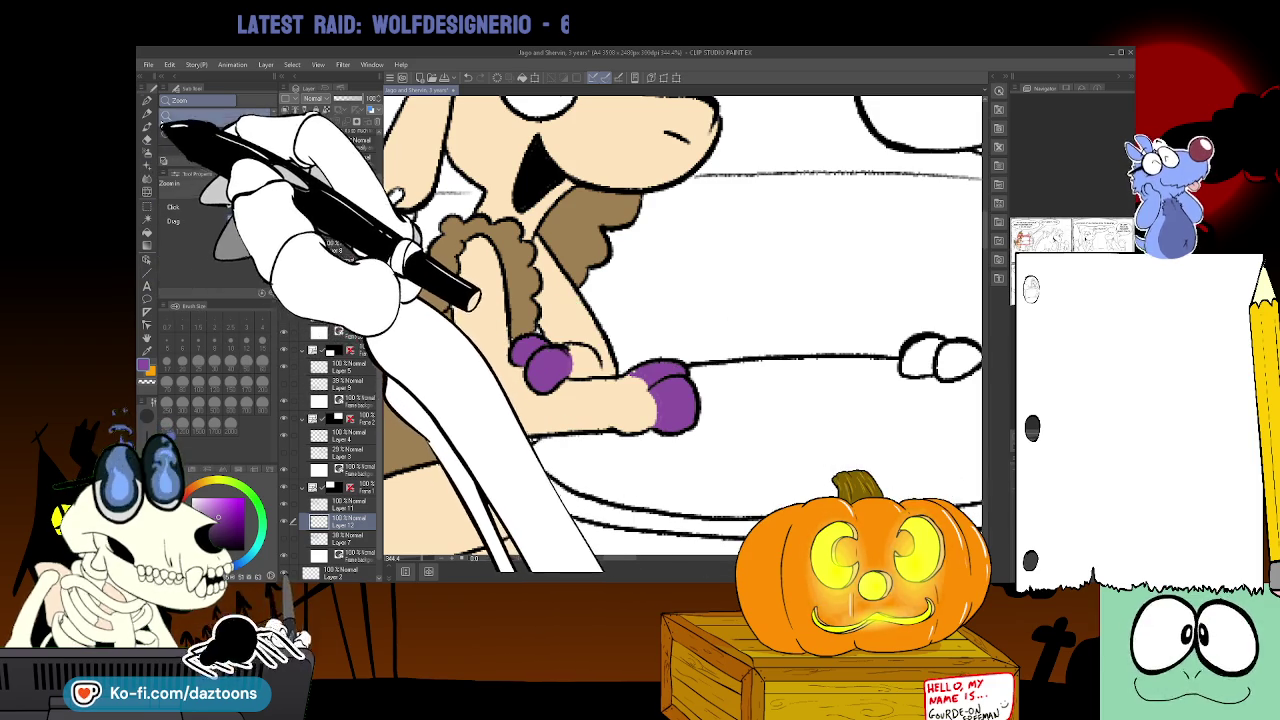
# - Sample the brown colour from the drawing with the Eyedropper
pyautogui.click(147, 121)
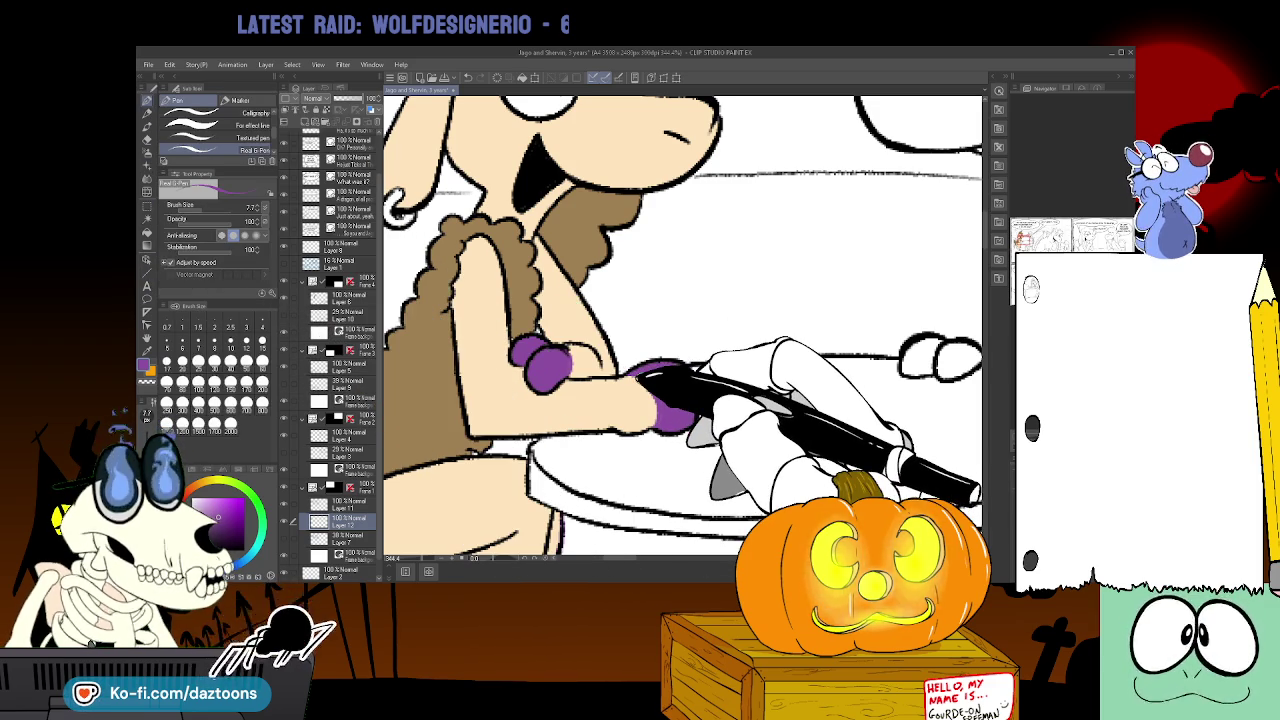
pyautogui.scroll(1, 972, 262)
pyautogui.scroll(2, 972, 255)
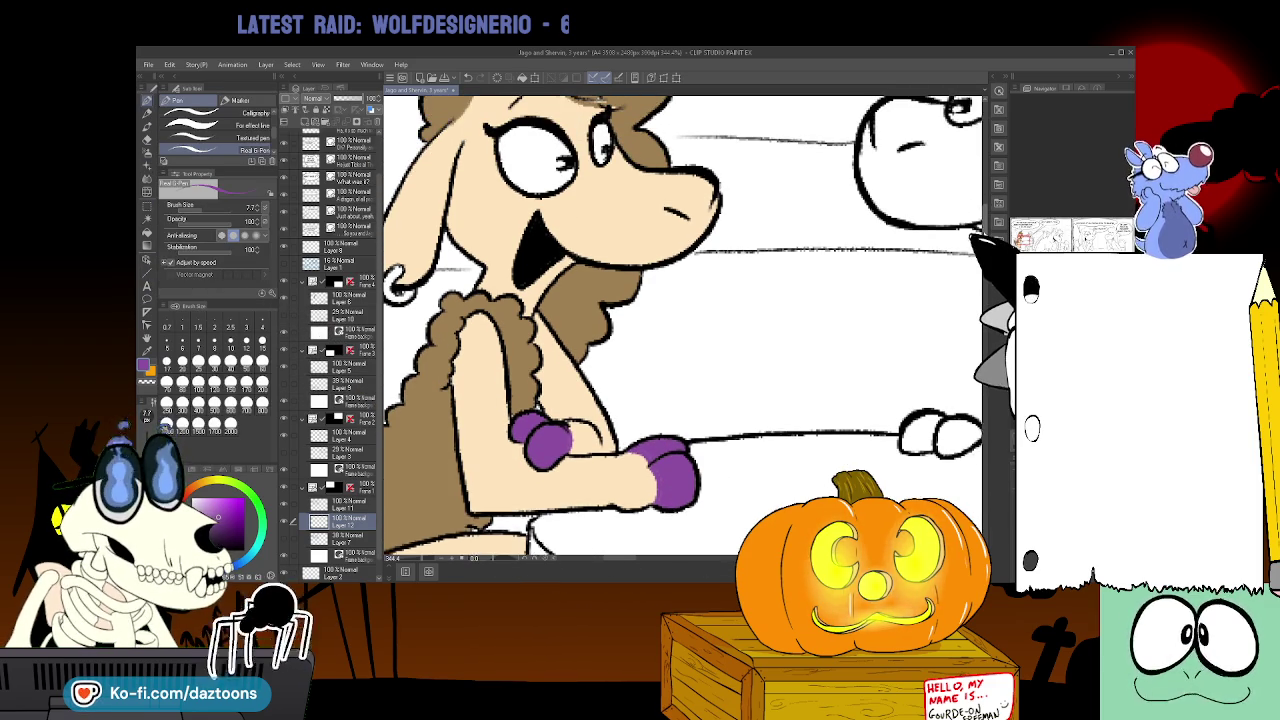
pyautogui.scroll(2, 972, 245)
pyautogui.scroll(4, 972, 240)
pyautogui.scroll(2, 950, 230)
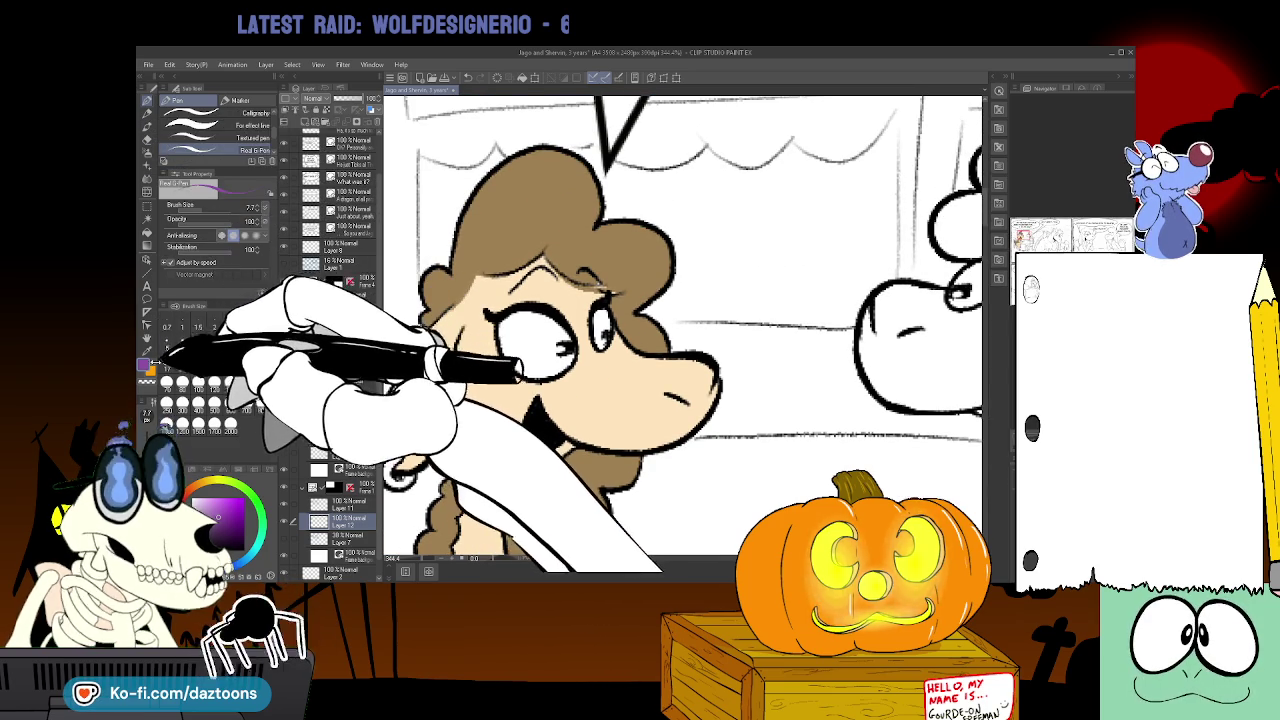
pyautogui.click(147, 349)
pyautogui.click(480, 250)
pyautogui.click(147, 118)
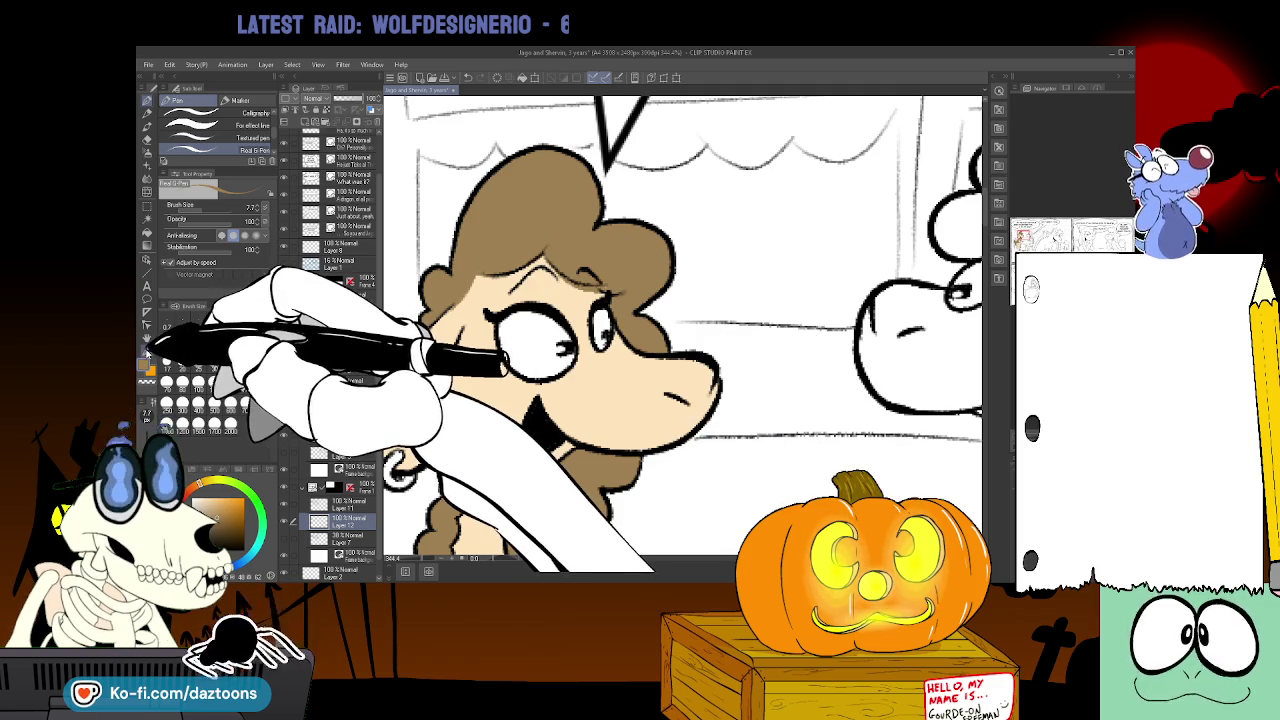
pyautogui.click(150, 122)
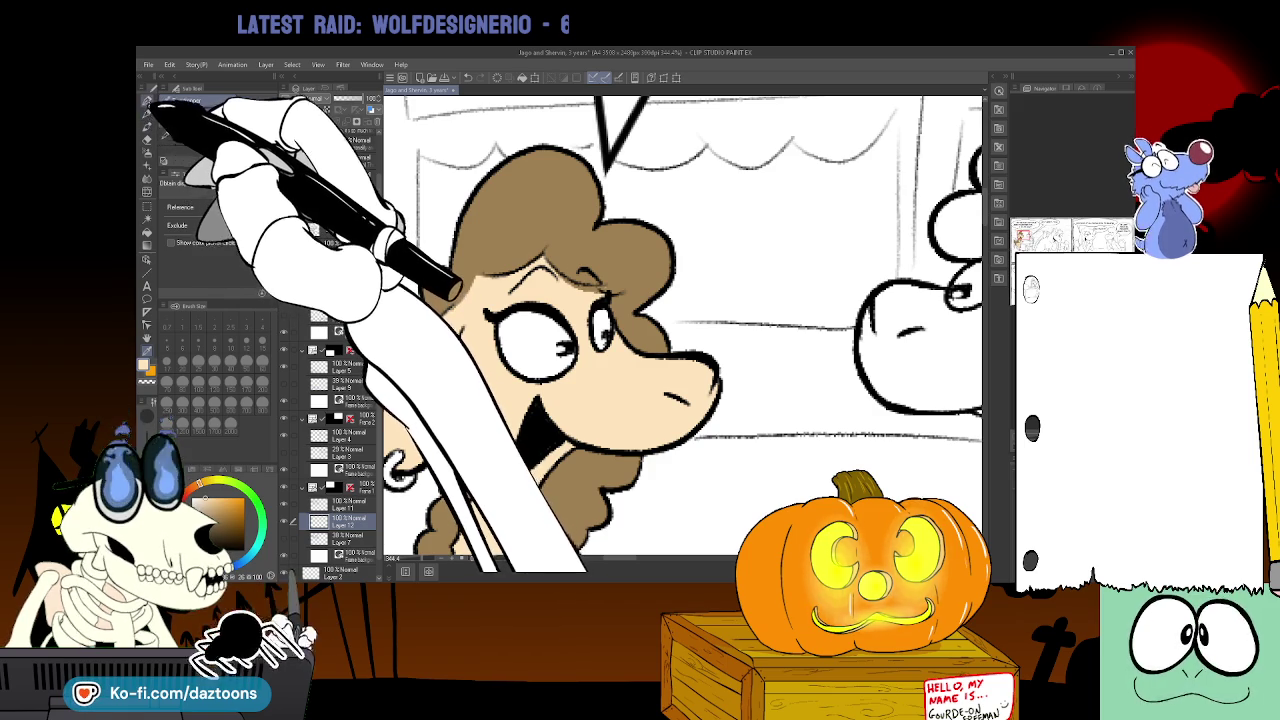
pyautogui.click(148, 104)
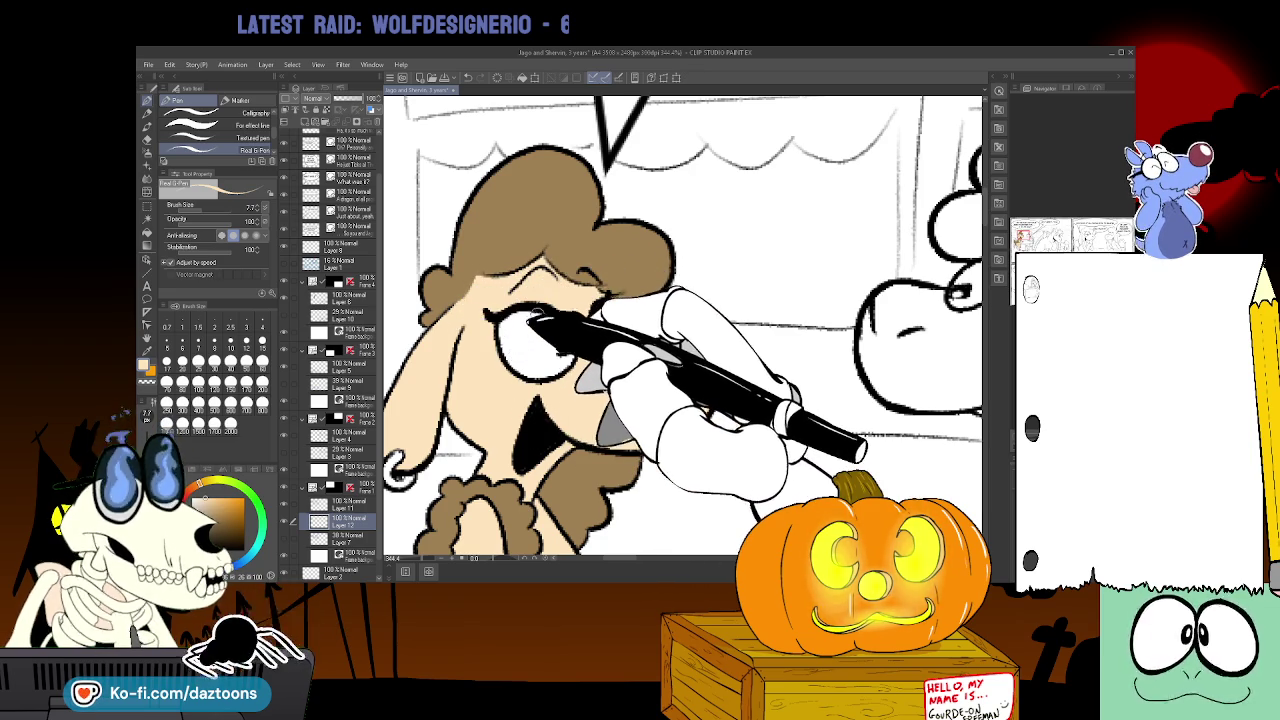
# - Fill the sheep's eye light green, then zoom out to the whole panel
pyautogui.press('Right')
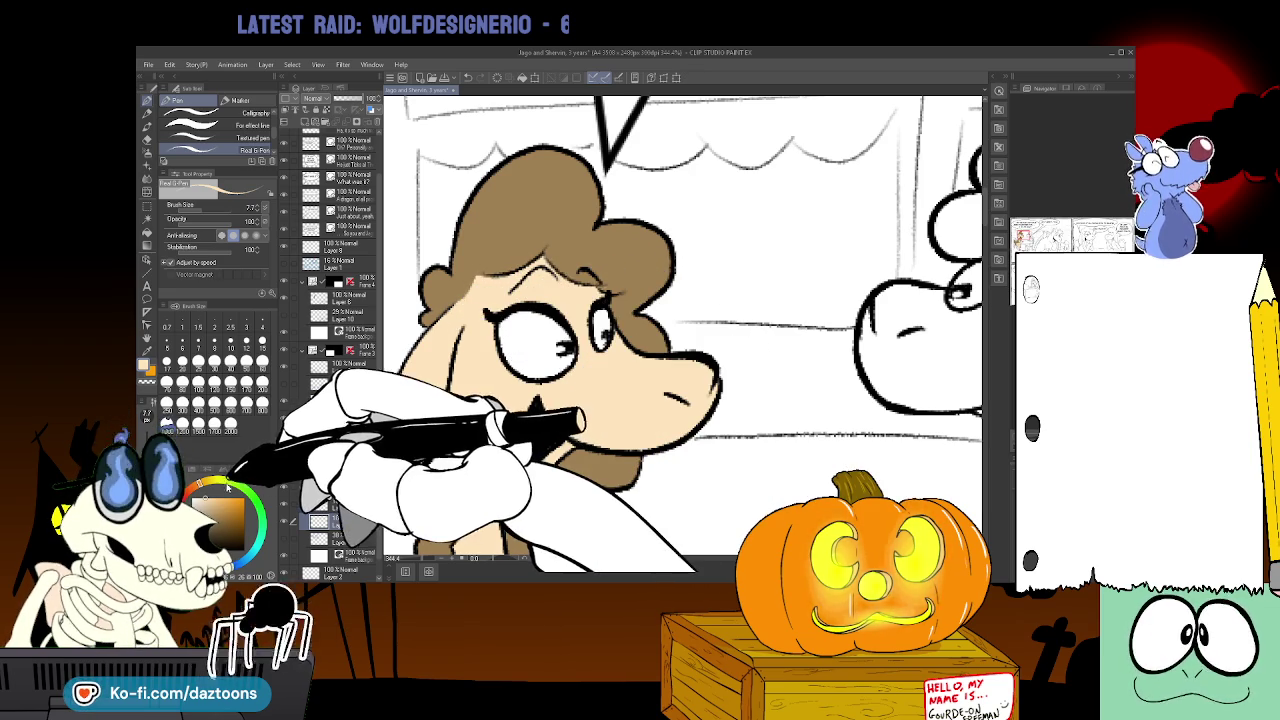
pyautogui.press('g')
pyautogui.press('Left')
pyautogui.click(533, 312)
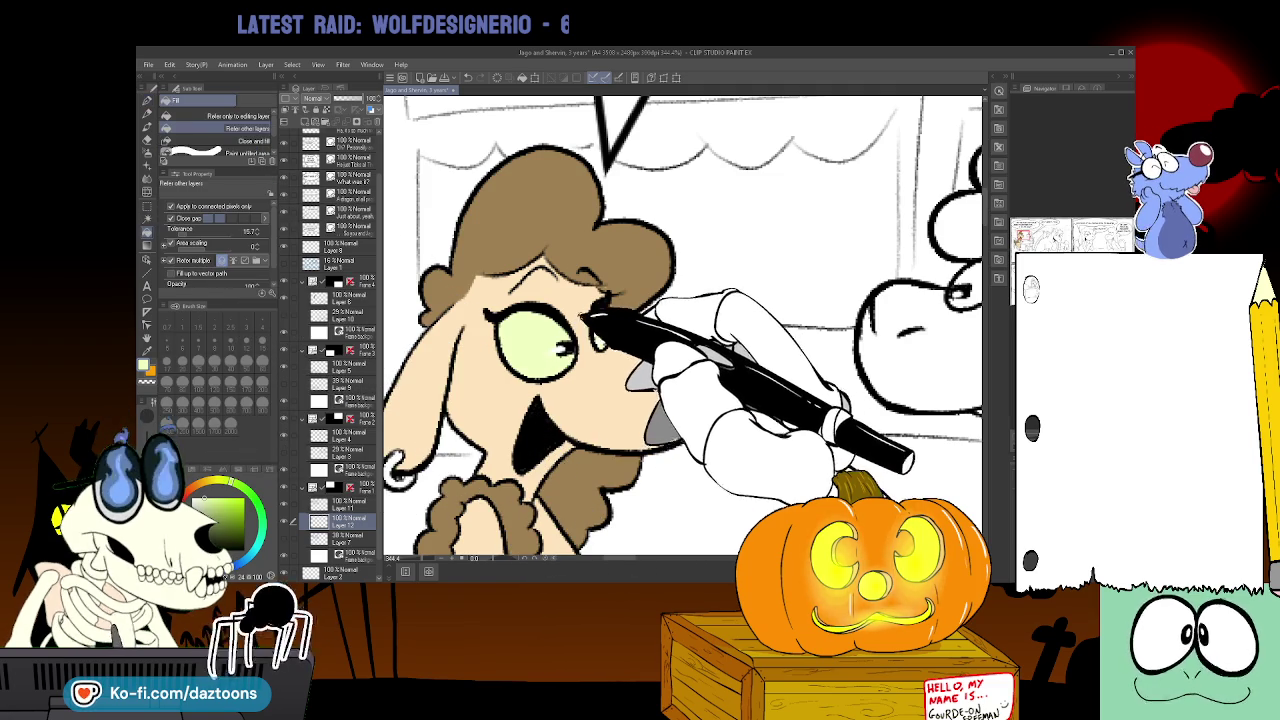
pyautogui.press('Right')
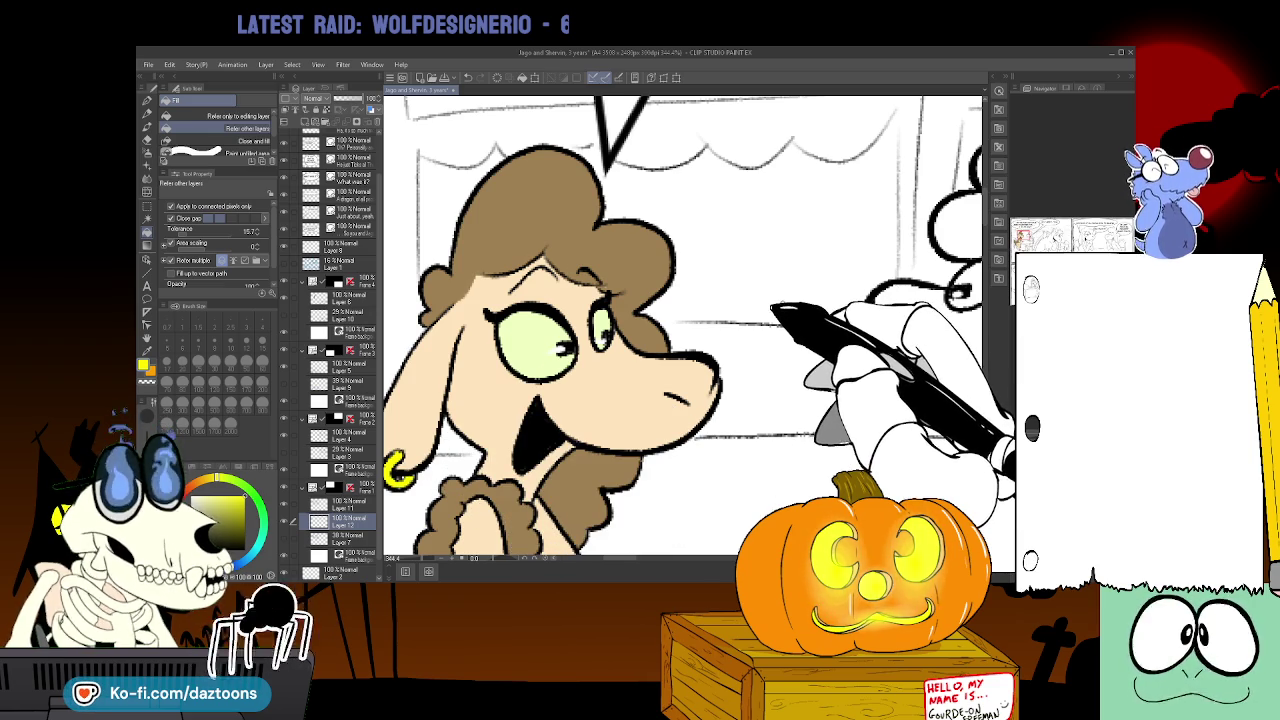
pyautogui.hotkey('ctrl', '-')
pyautogui.hotkey('ctrl', '-')
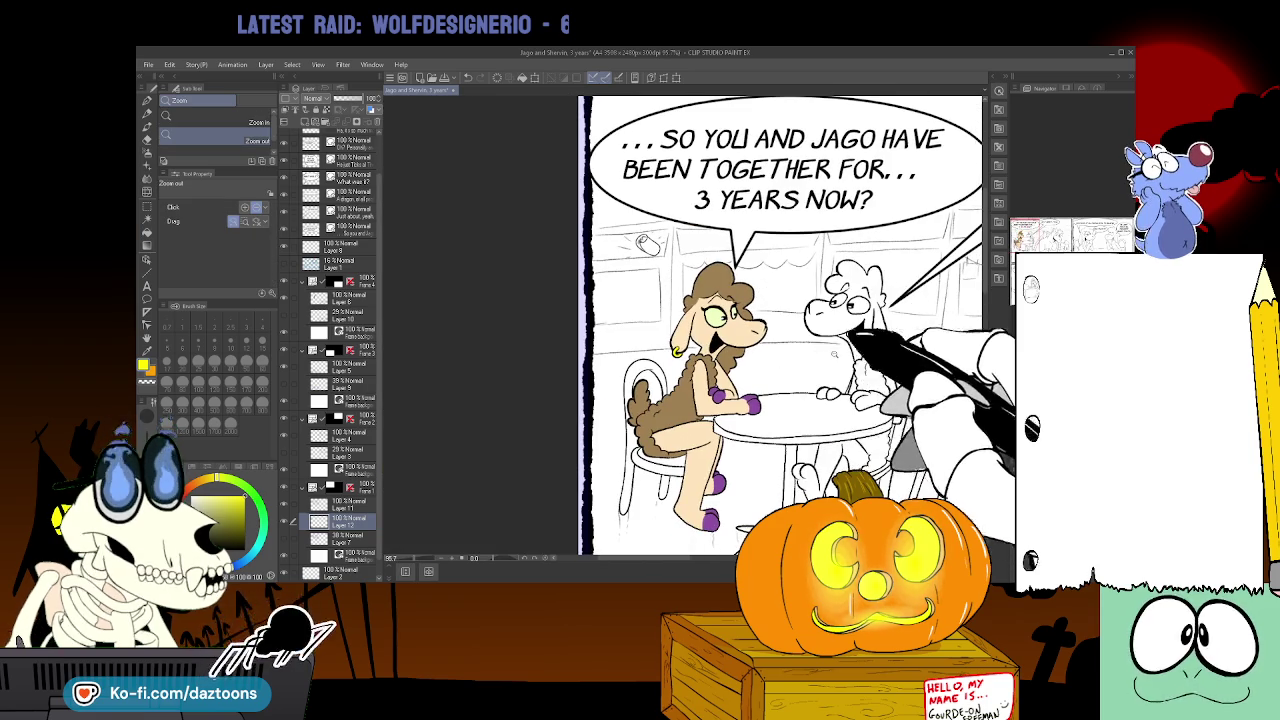
pyautogui.hotkey('ctrl', '-')
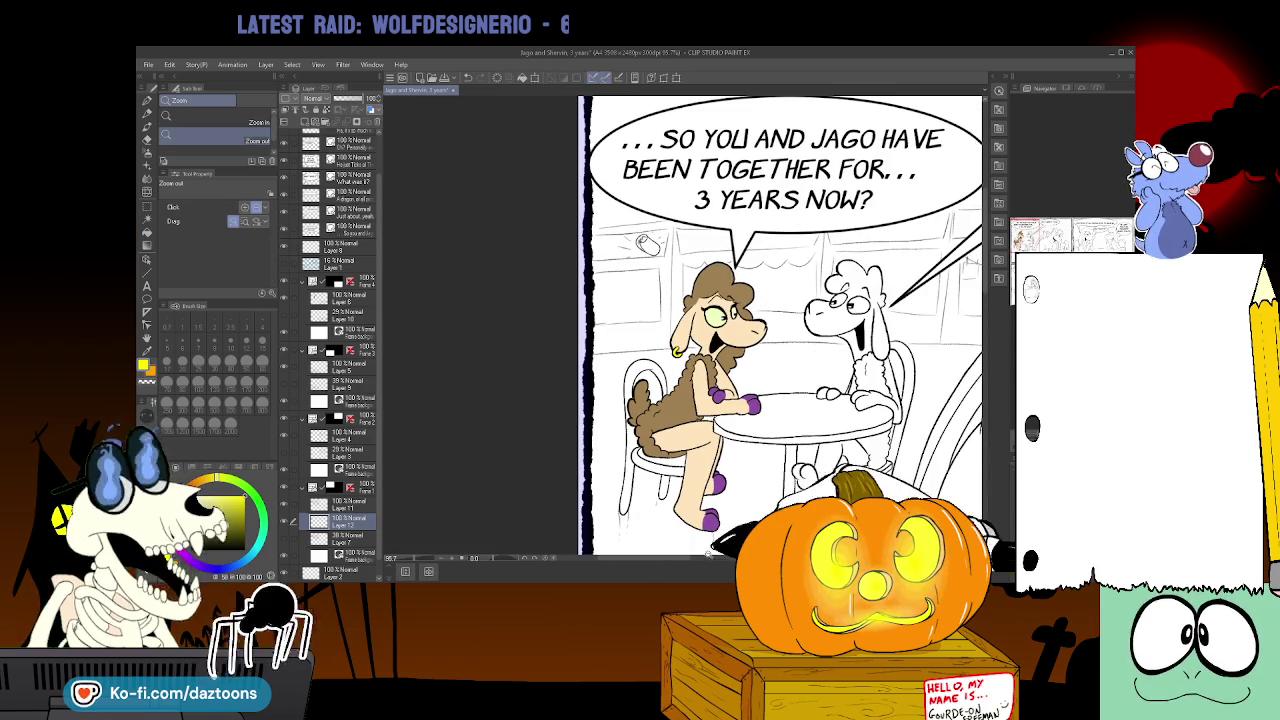
# - Scroll across the panel to look over the whole scene
pyautogui.hscroll(1, 700, 330)
pyautogui.hscroll(3, 700, 330)
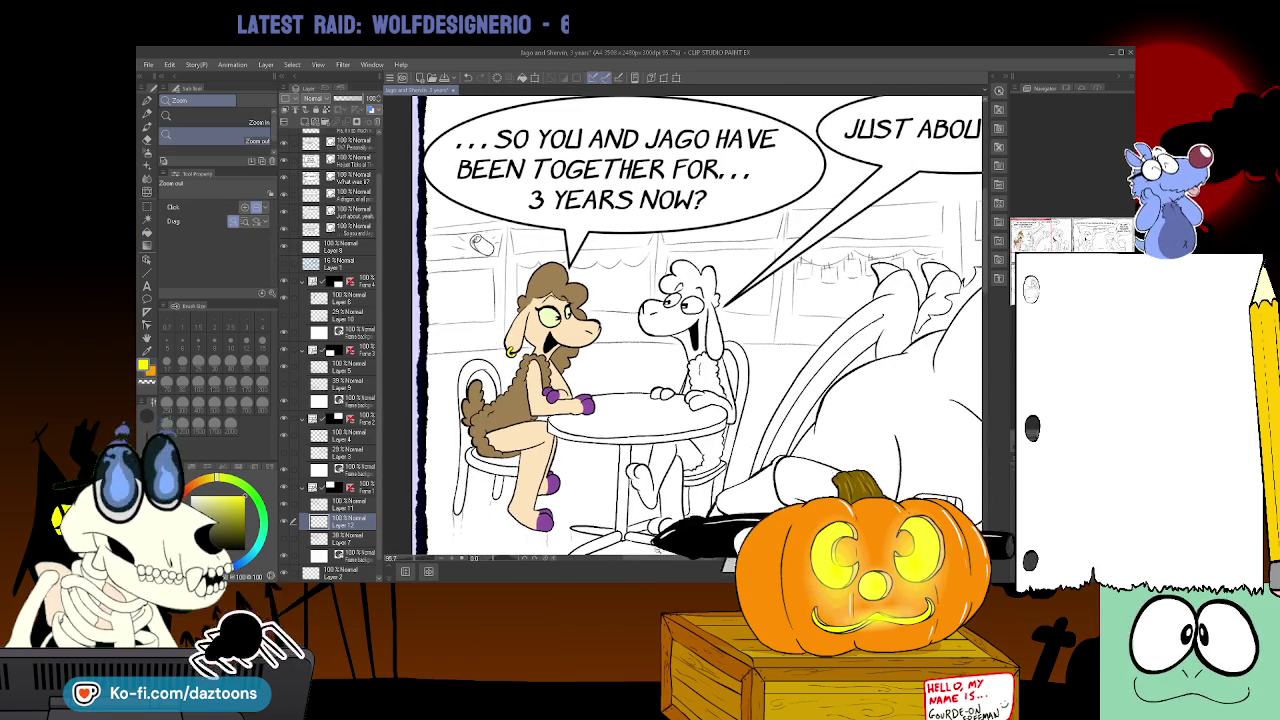
pyautogui.hscroll(-1, 700, 330)
pyautogui.hscroll(-1, 700, 330)
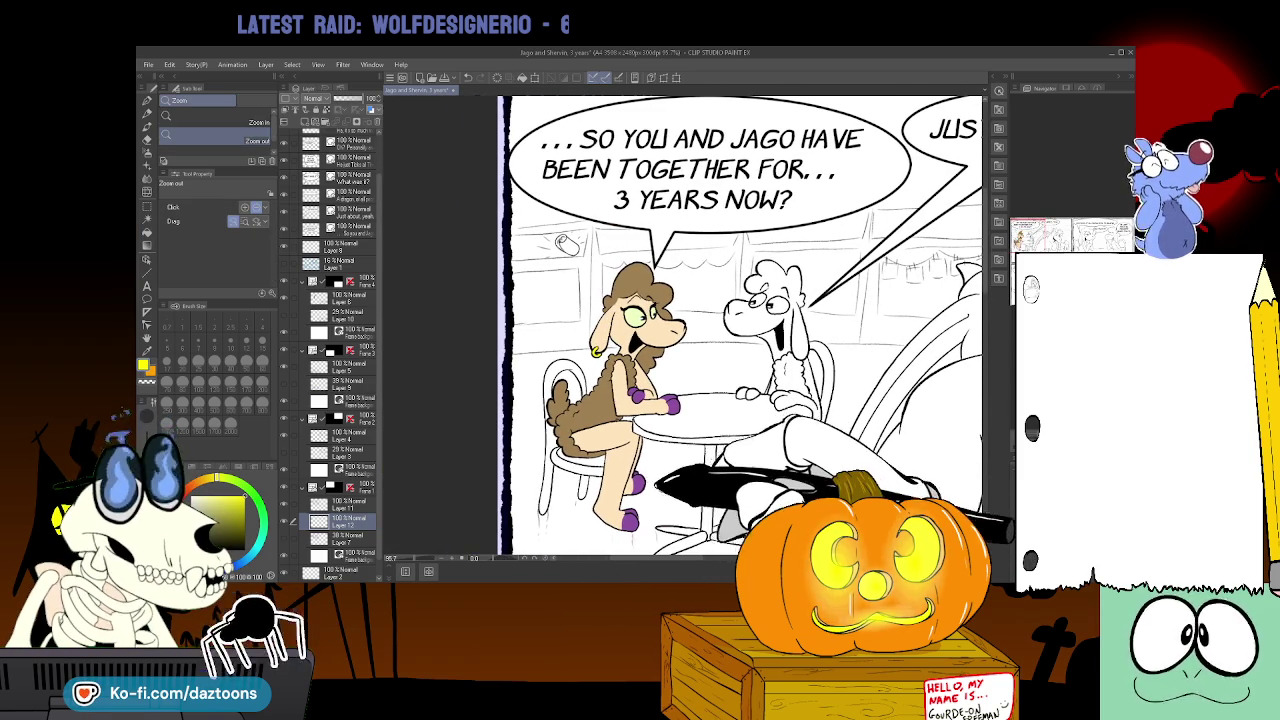
# - Zoom into the brown sheep's legs, select the colouring layer and switch to the Eraser
pyautogui.hotkey('ctrl', '+')
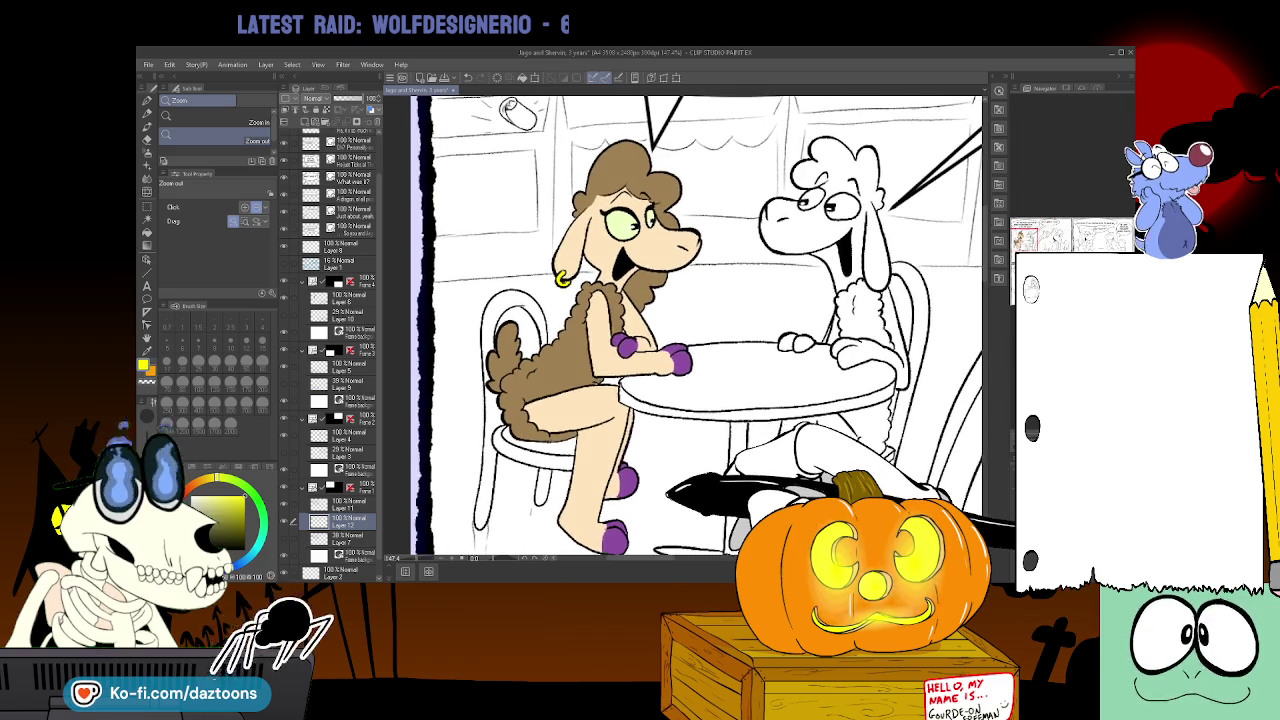
pyautogui.scroll(3, 680, 330)
pyautogui.click(340, 435)
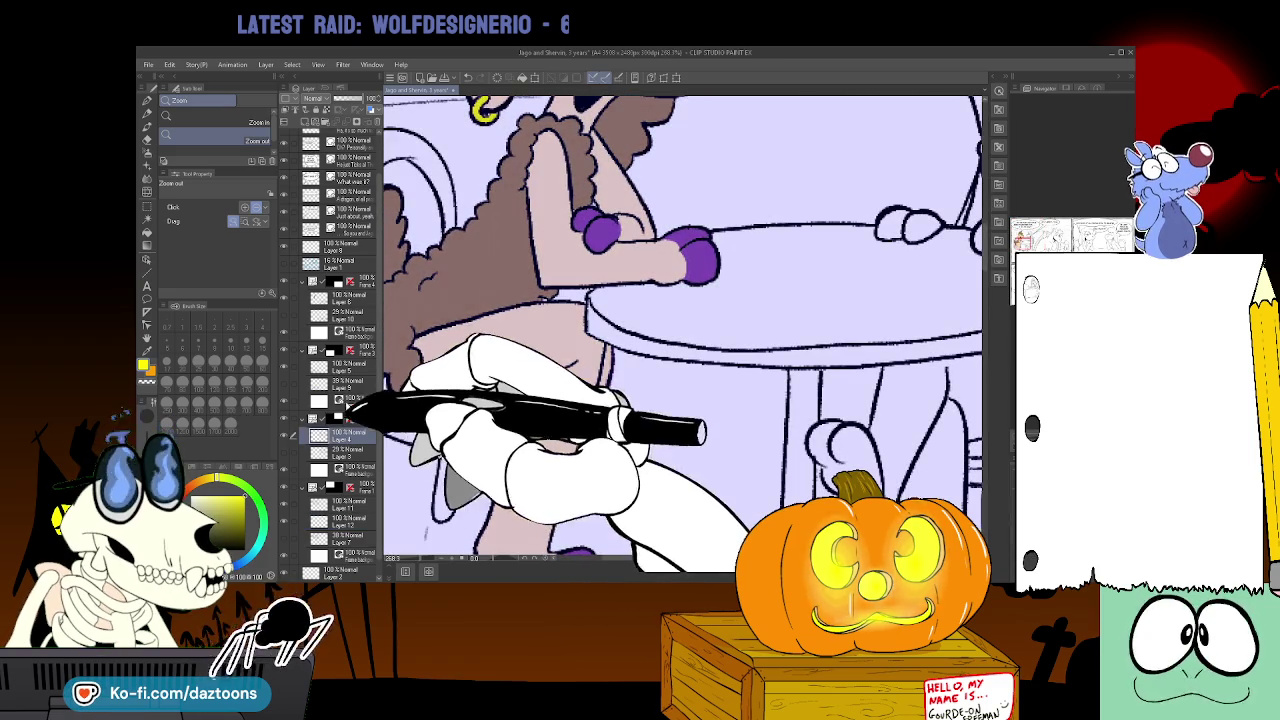
pyautogui.press('p')
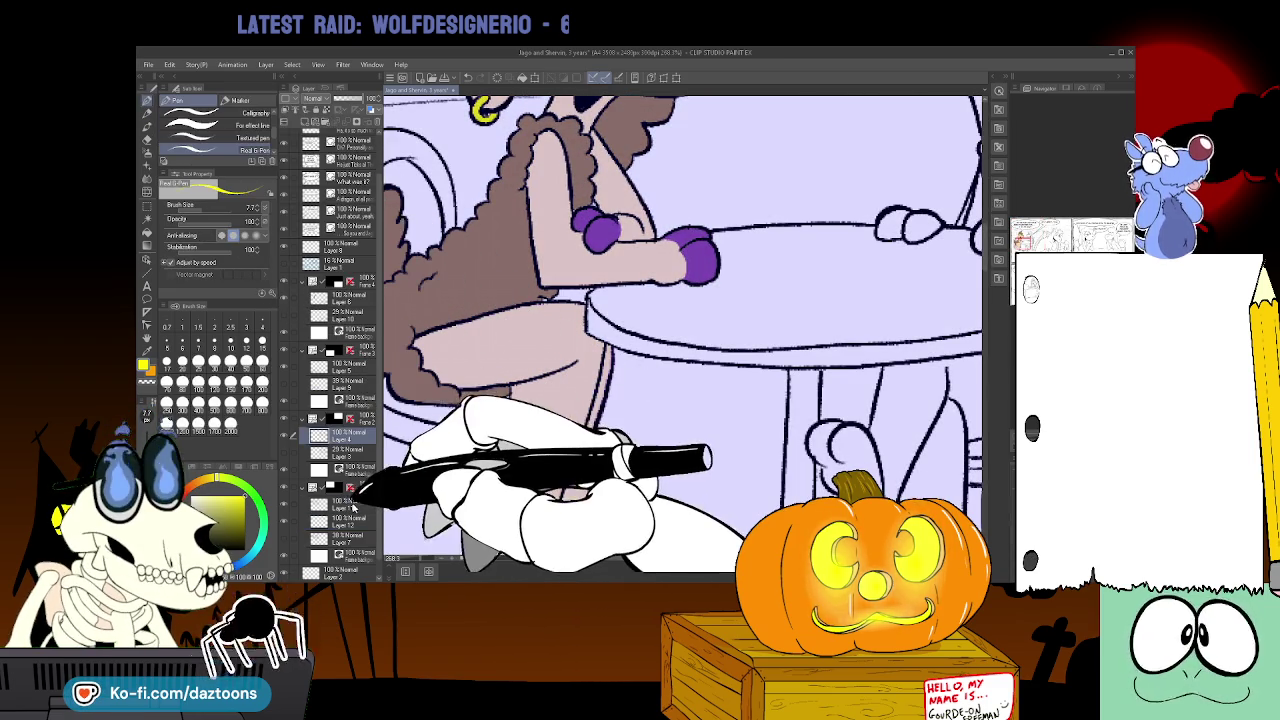
pyautogui.click(345, 506)
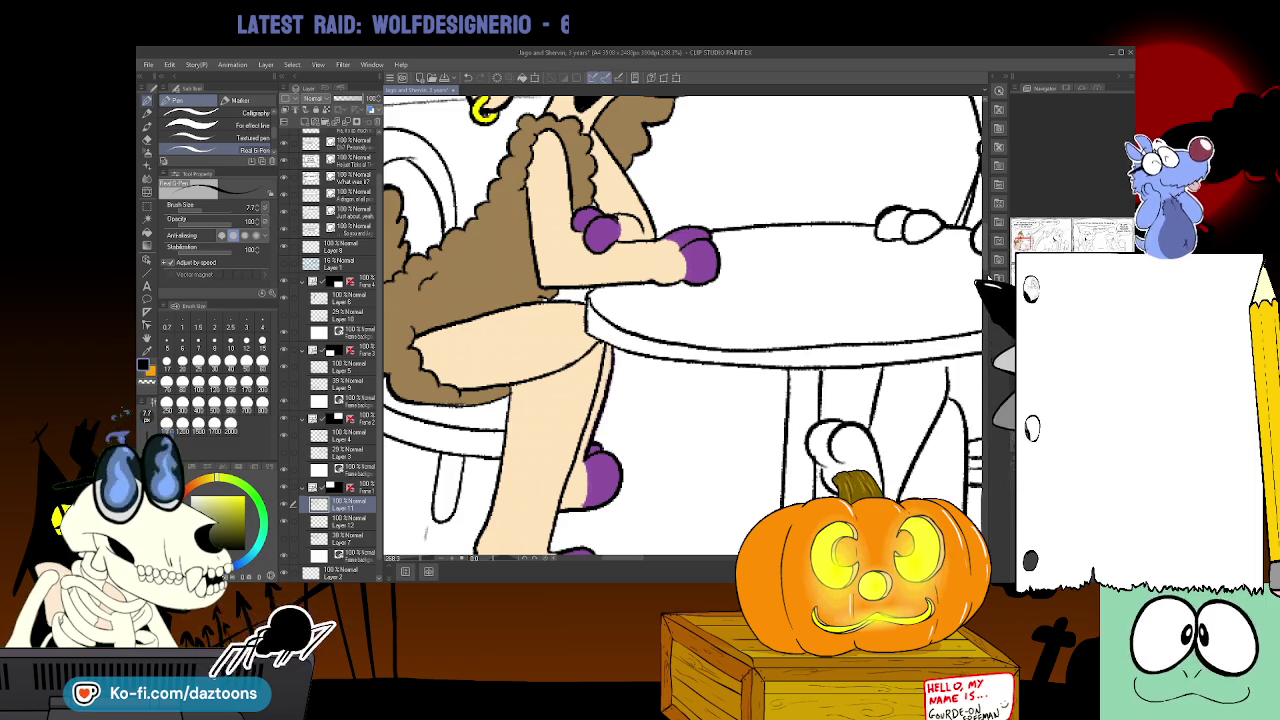
pyautogui.scroll(-3, 682, 325)
pyautogui.scroll(1, 682, 325)
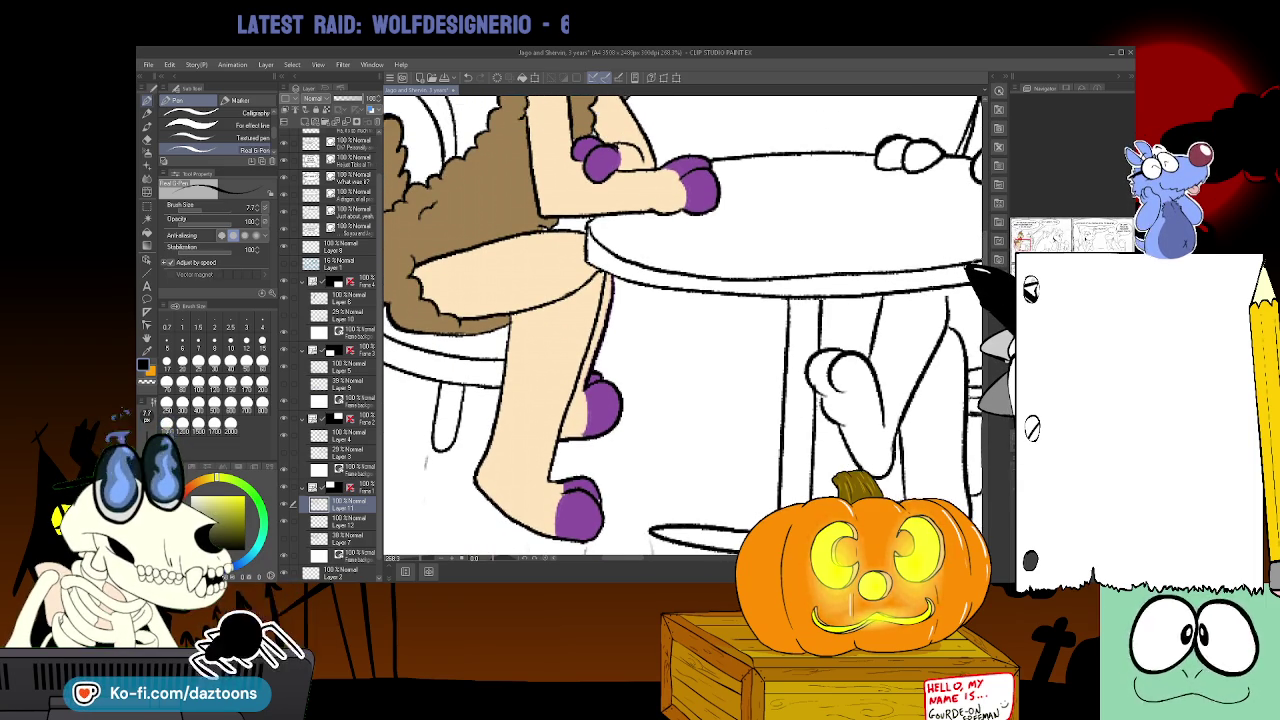
pyautogui.press('e')
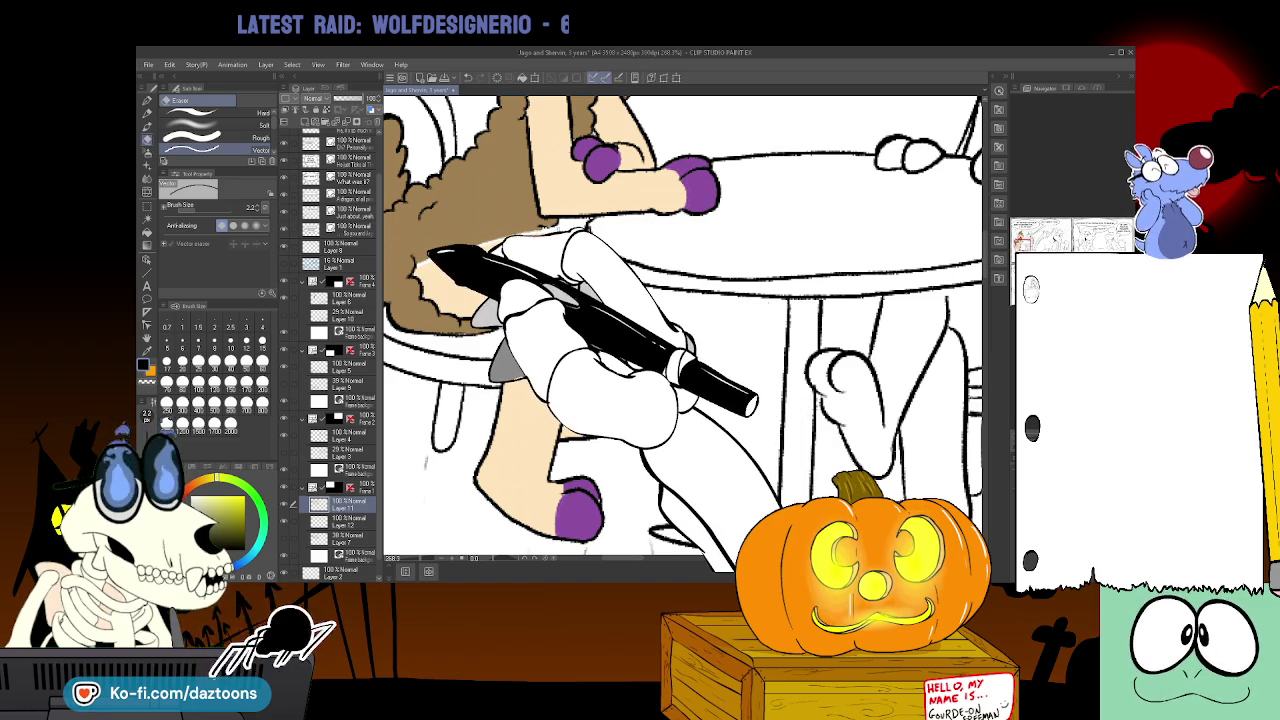
# - Ink the thigh's top edge, then sample the tan skin and fill the lower leg beige
pyautogui.click(283, 215)
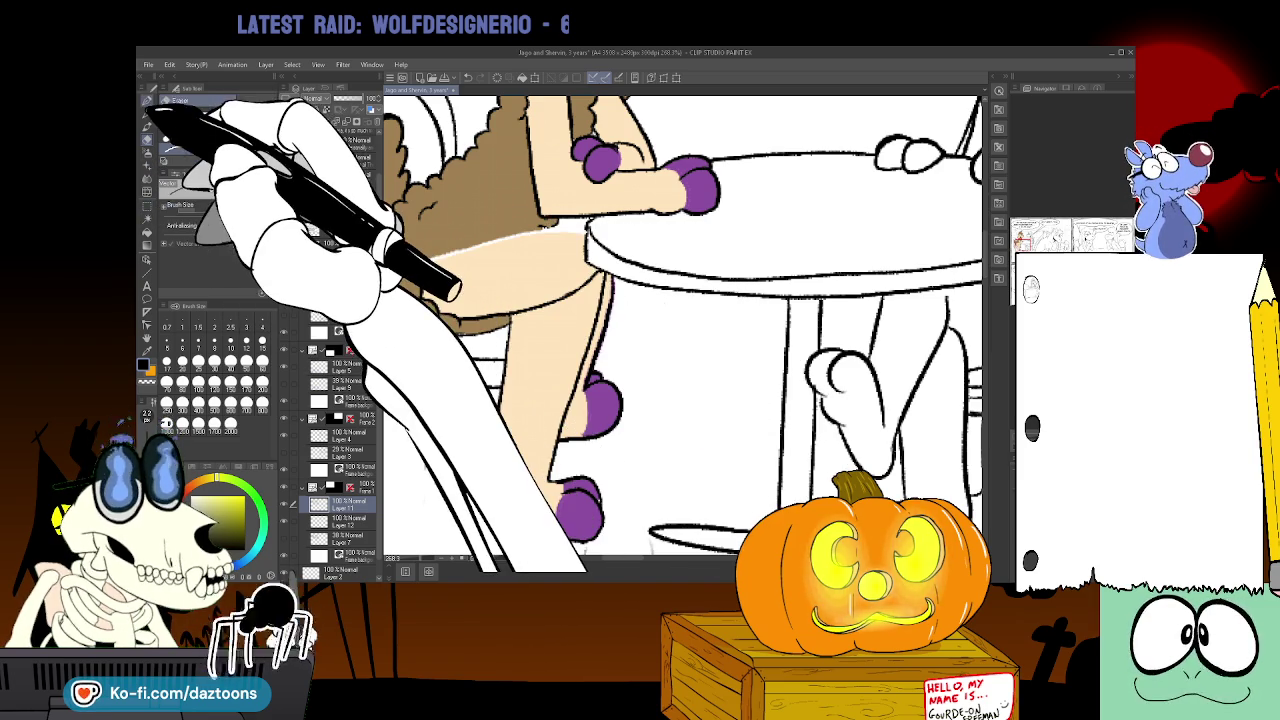
pyautogui.click(157, 114)
pyautogui.moveTo(415, 258)
pyautogui.mouseDown()
pyautogui.moveTo(585, 228)
pyautogui.moveTo(597, 250)
pyautogui.mouseUp()
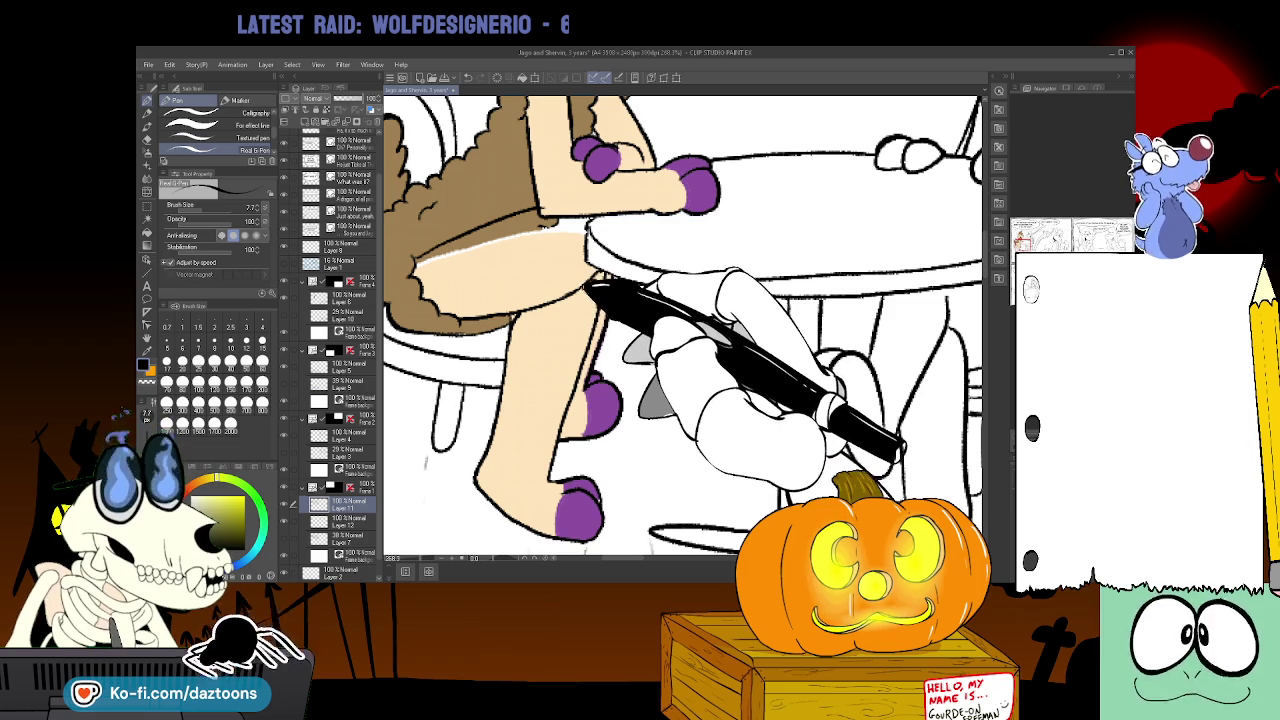
pyautogui.press('e')
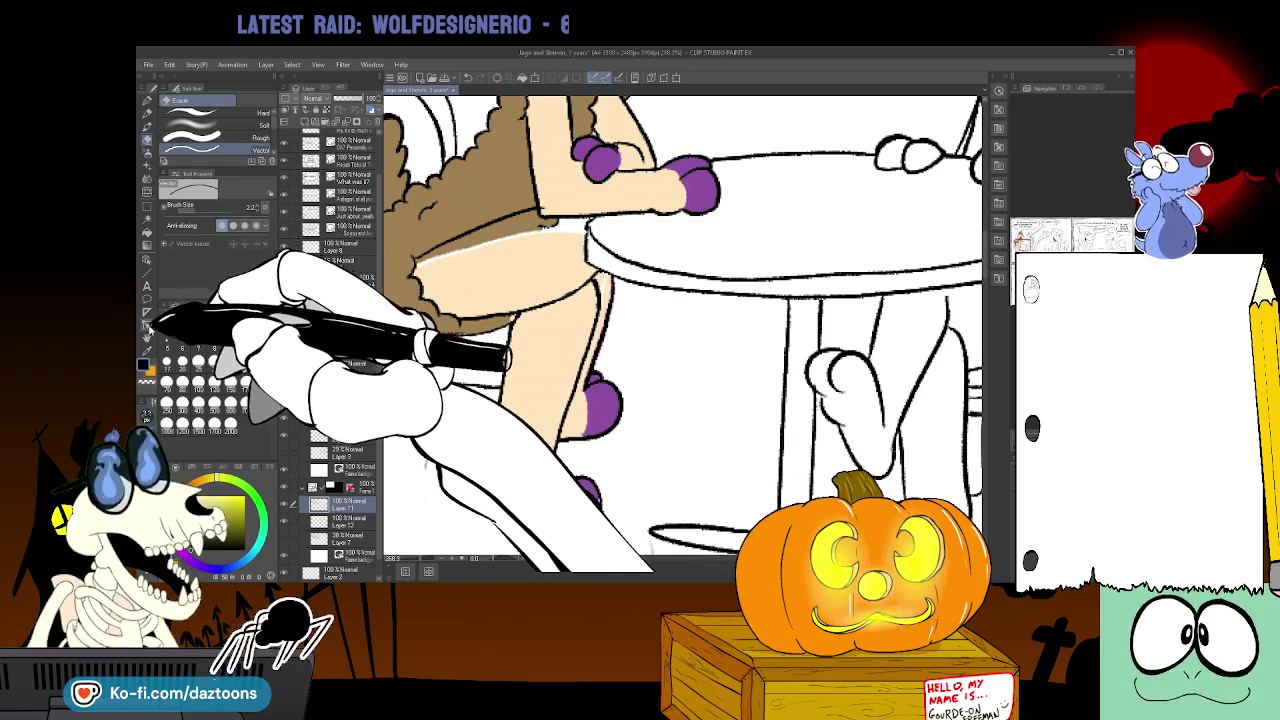
pyautogui.press('i')
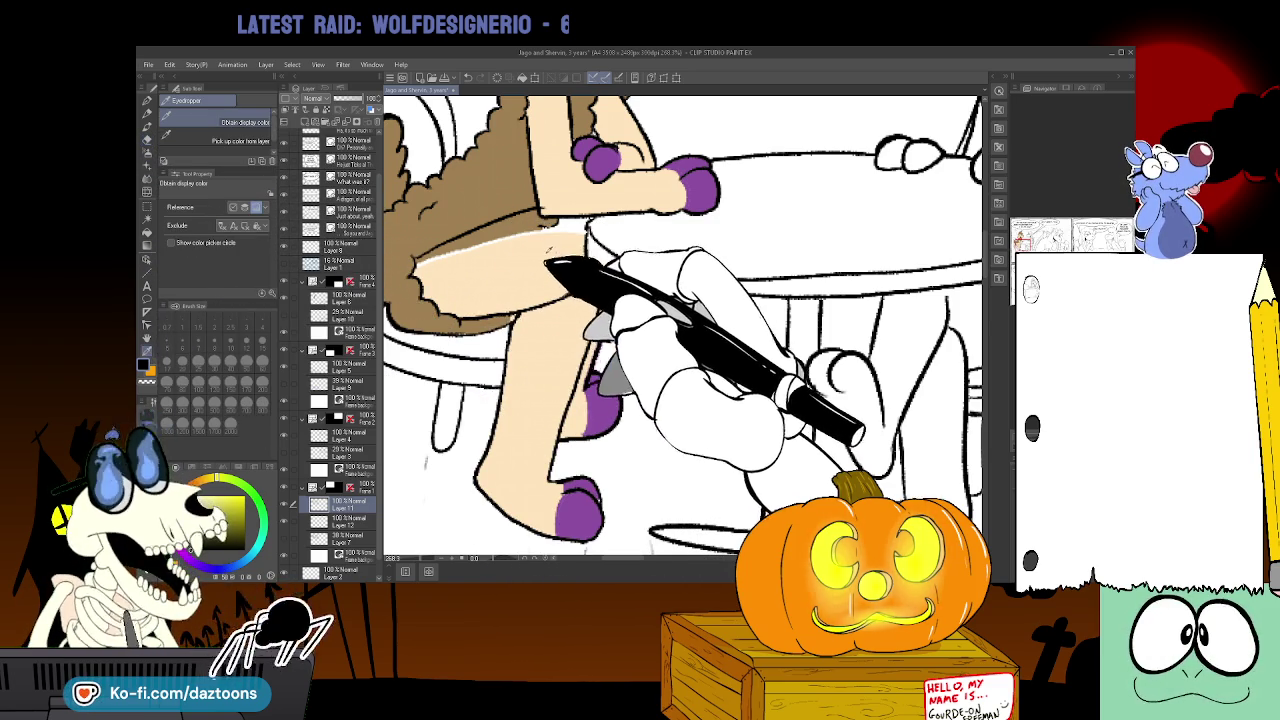
pyautogui.click(150, 115)
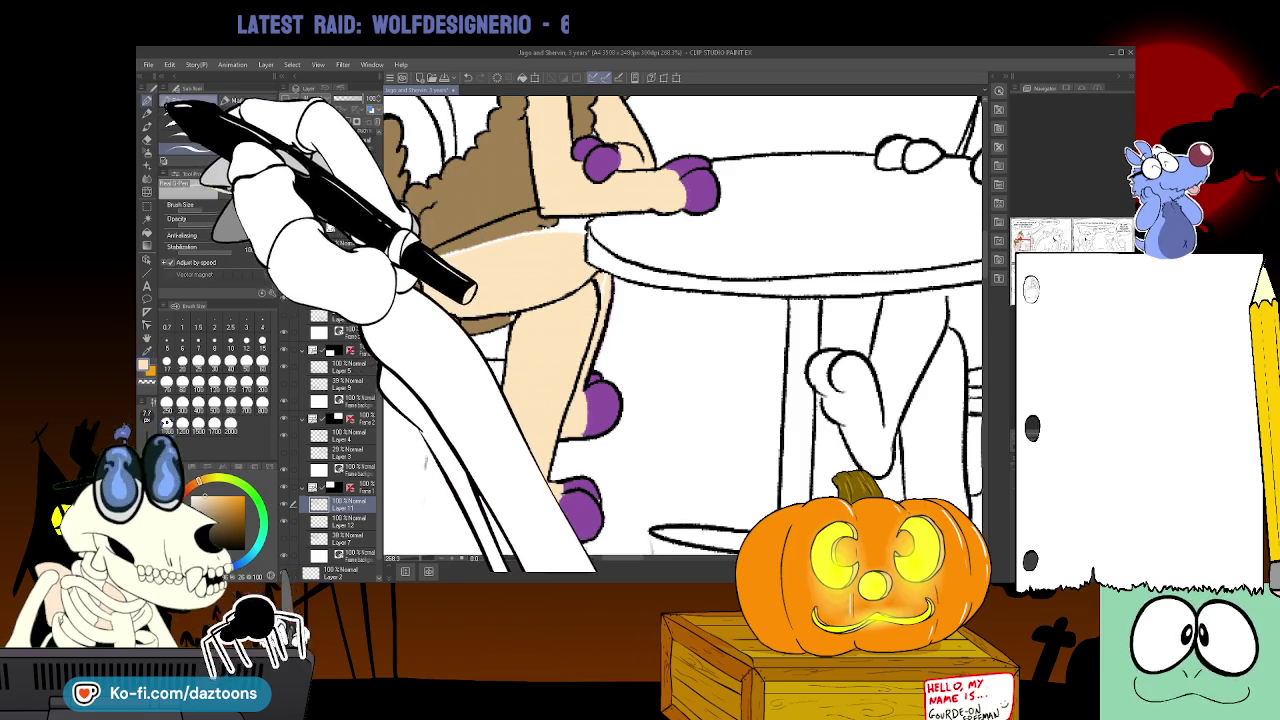
pyautogui.click(147, 258)
pyautogui.click(566, 240)
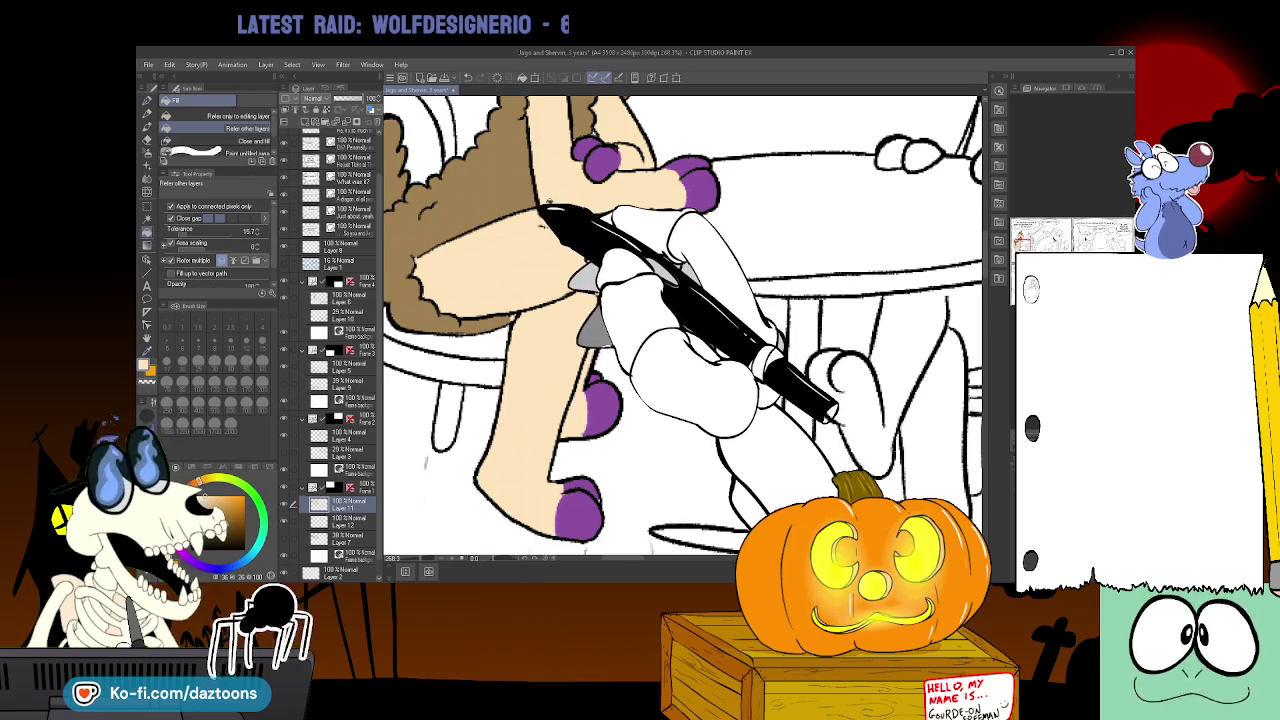
pyautogui.press('p')
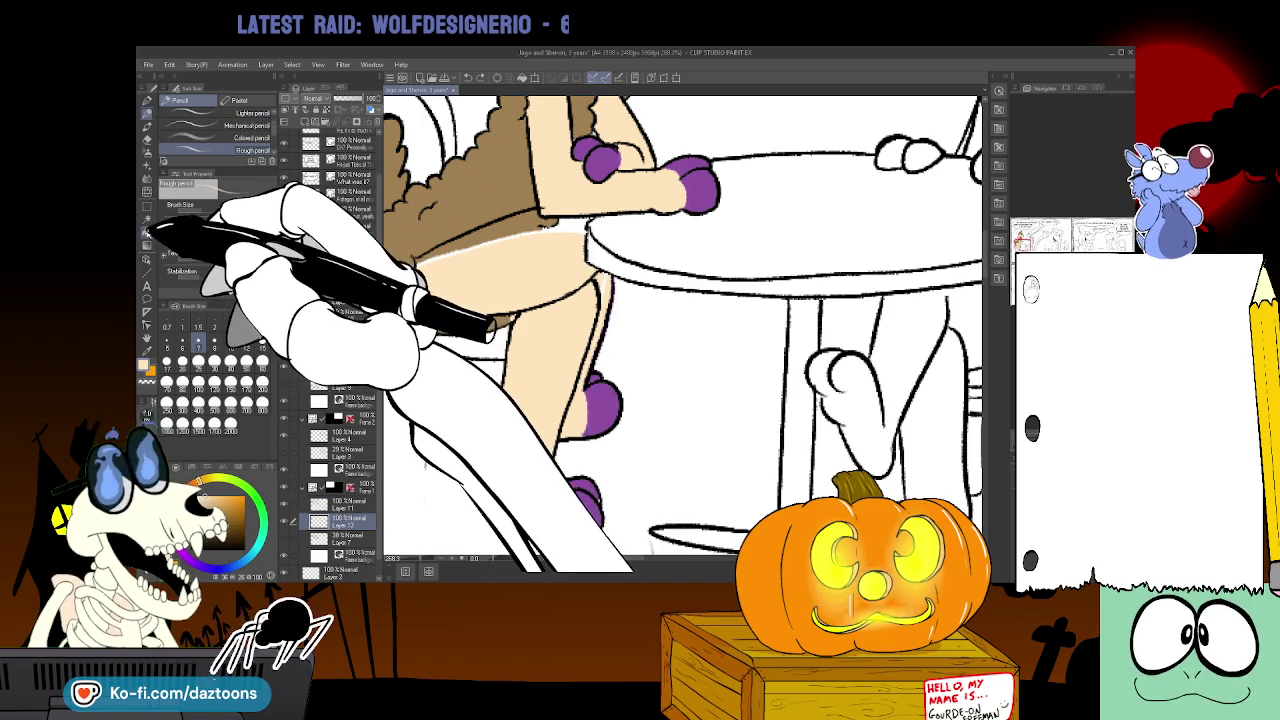
# - Check the layer above, then fill the thigh near the fur edge tan on the layer below
pyautogui.click(148, 140)
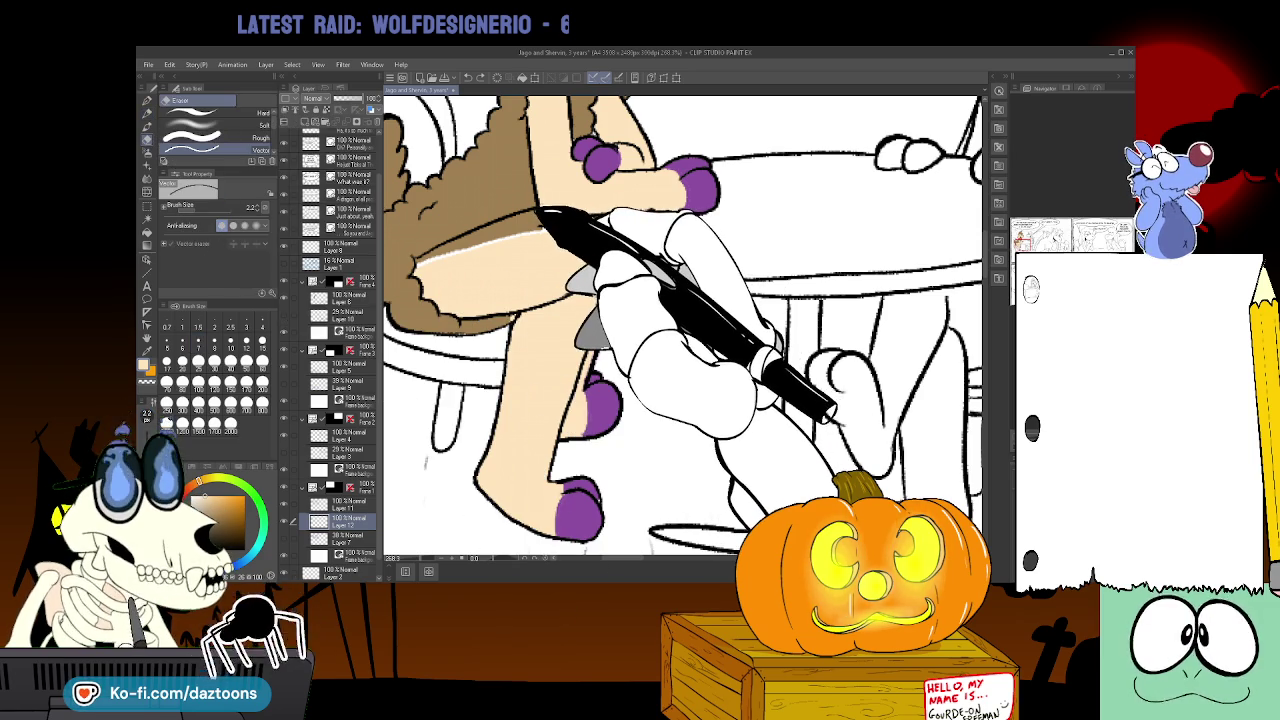
pyautogui.click(340, 366)
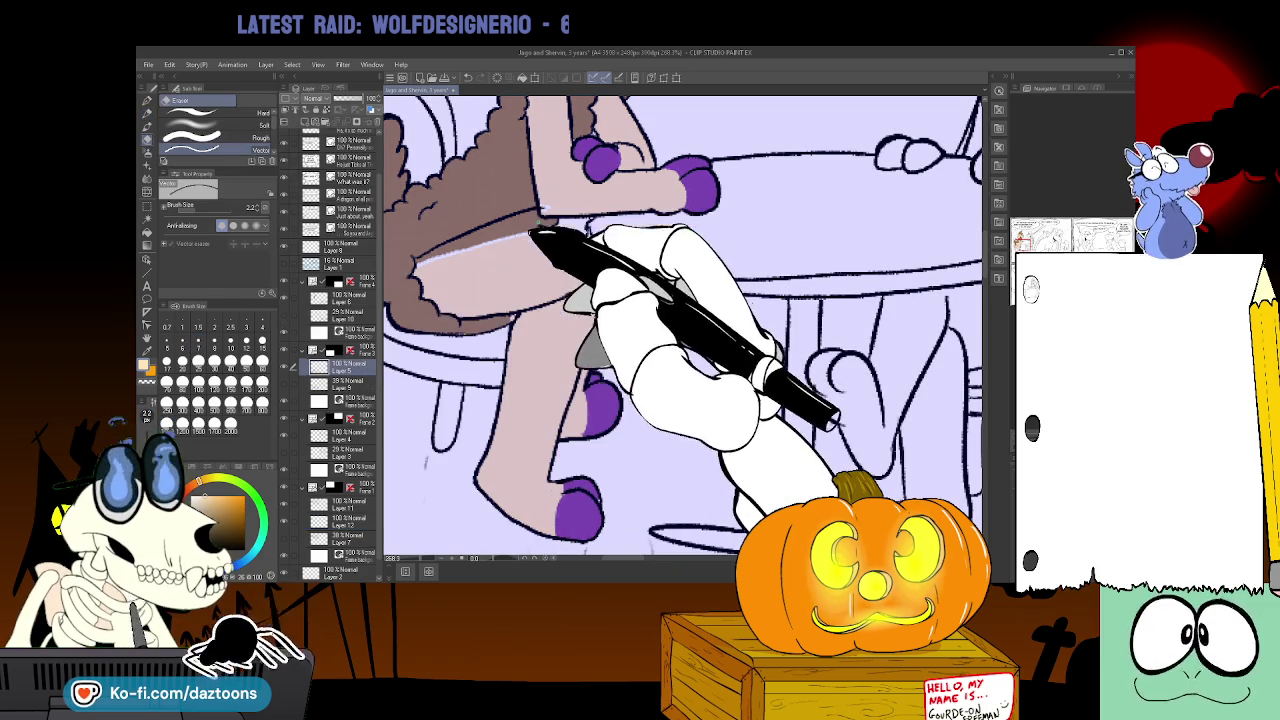
pyautogui.click(345, 505)
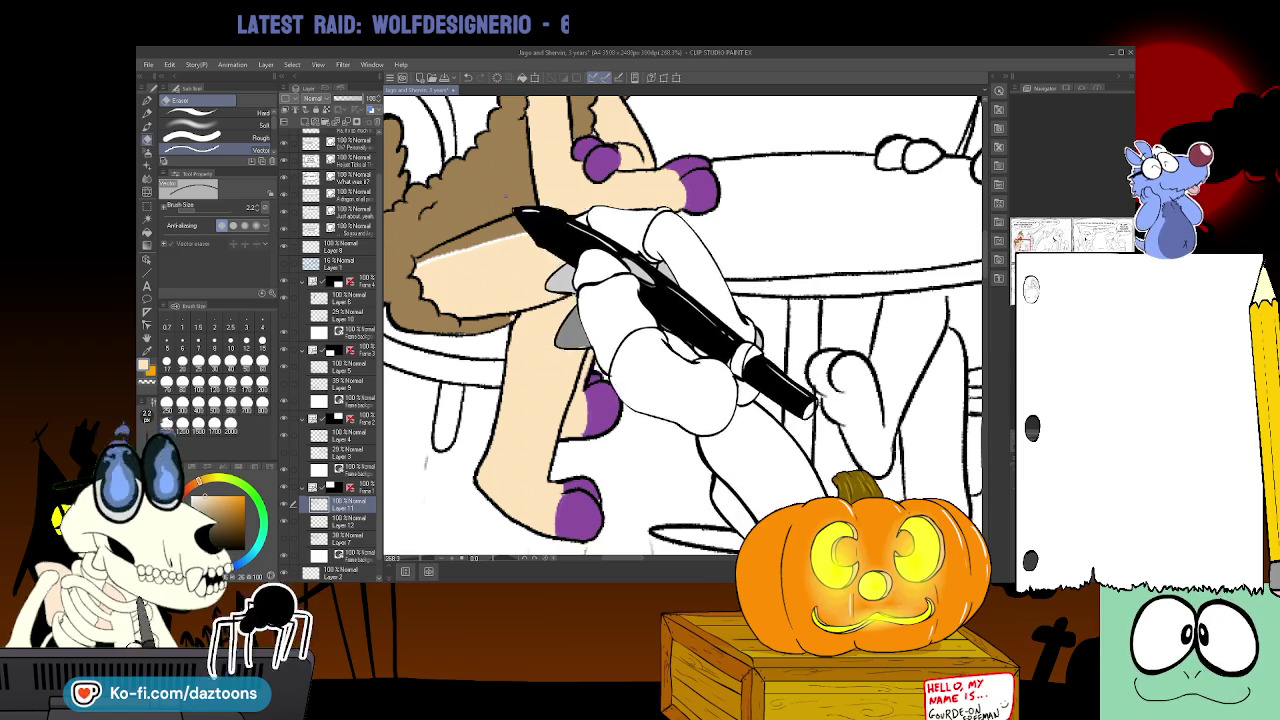
pyautogui.click(150, 348)
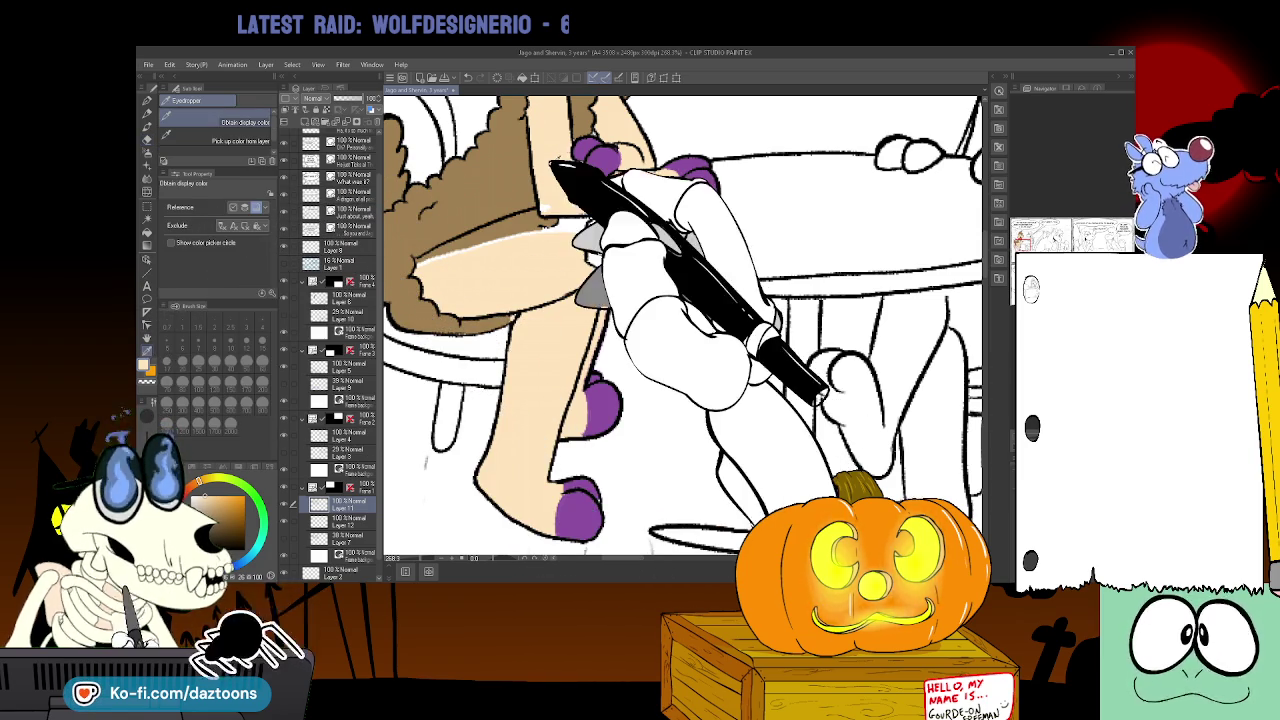
pyautogui.click(152, 238)
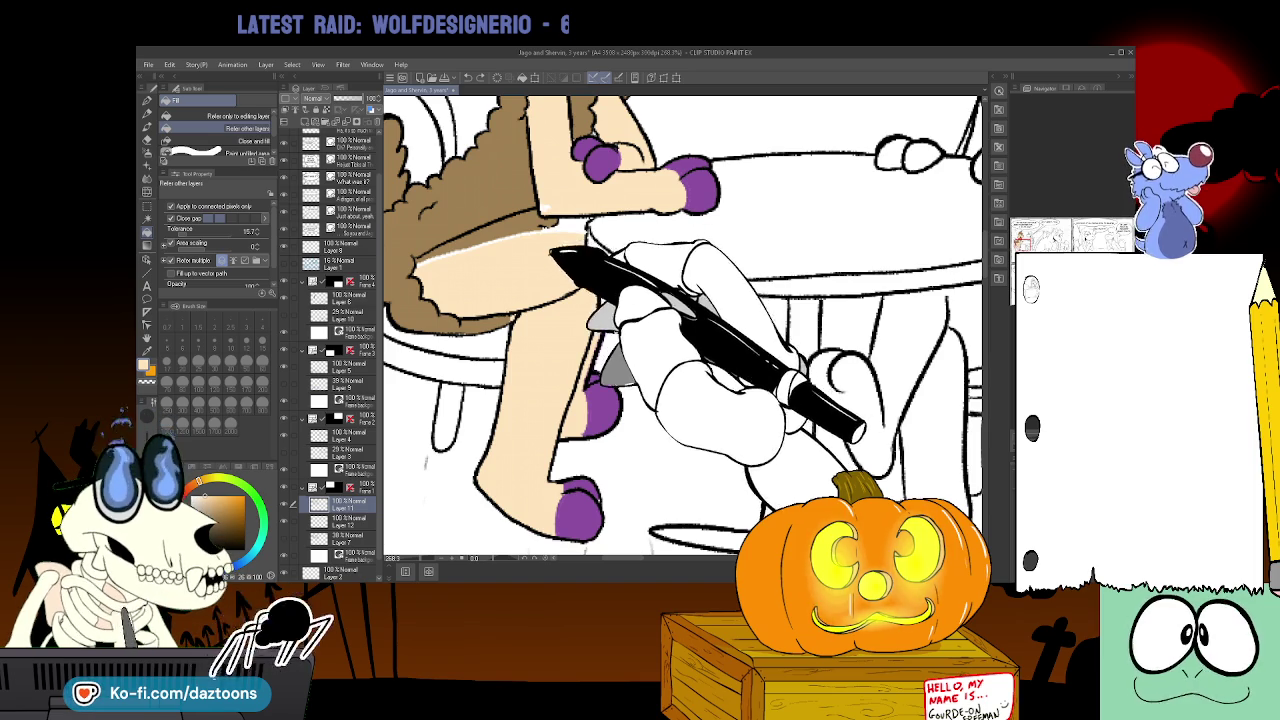
pyautogui.click(340, 520)
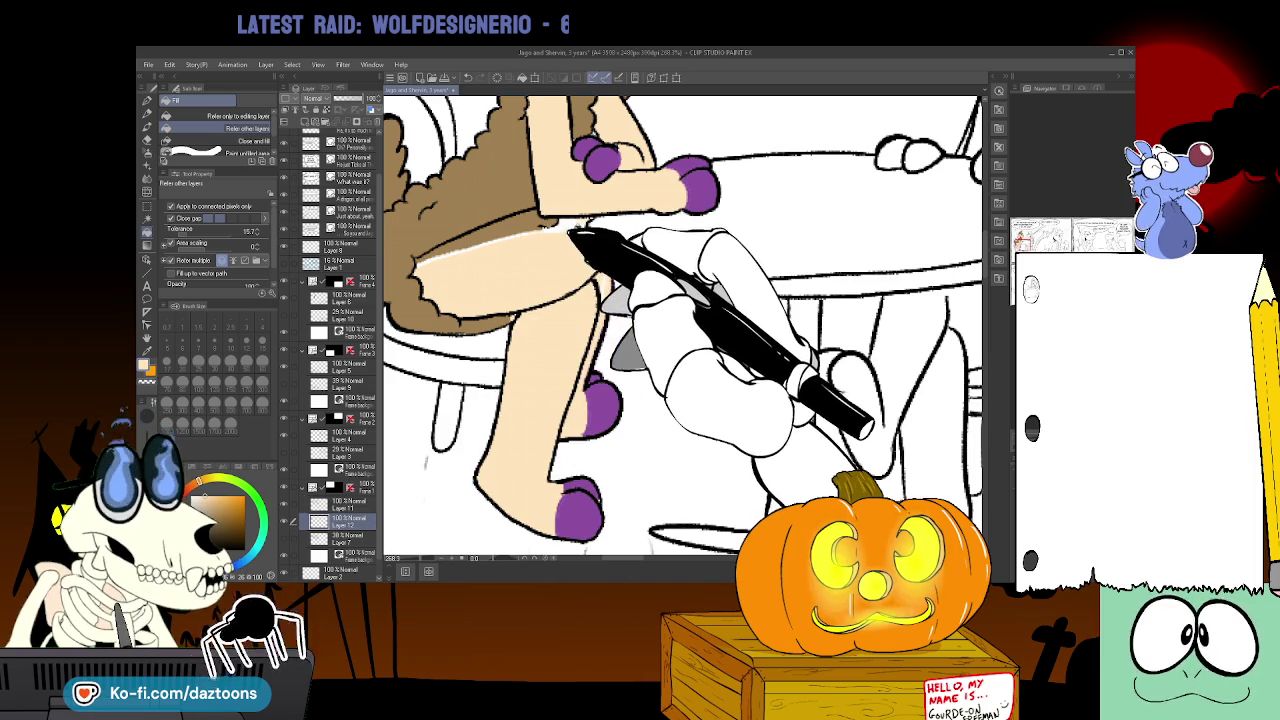
pyautogui.click(560, 232)
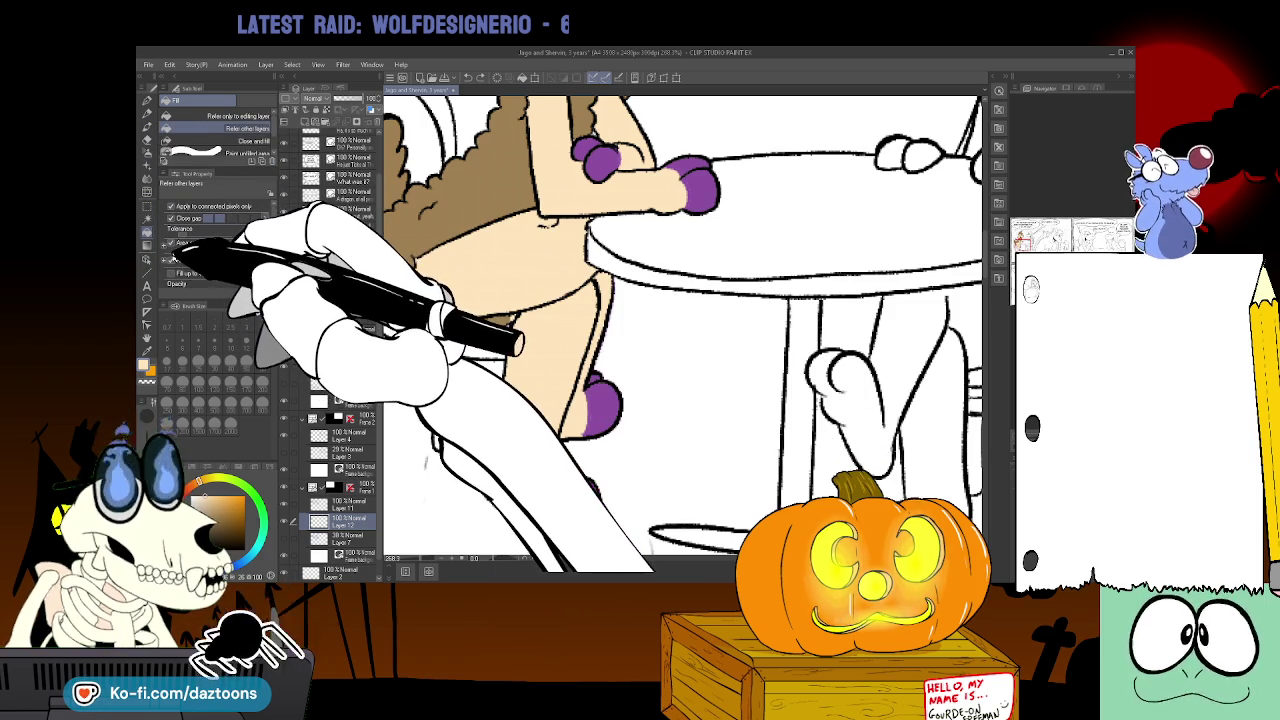
# - Erase stray colour from the sheep's legs on Layers 11 and 12
pyautogui.press('i')
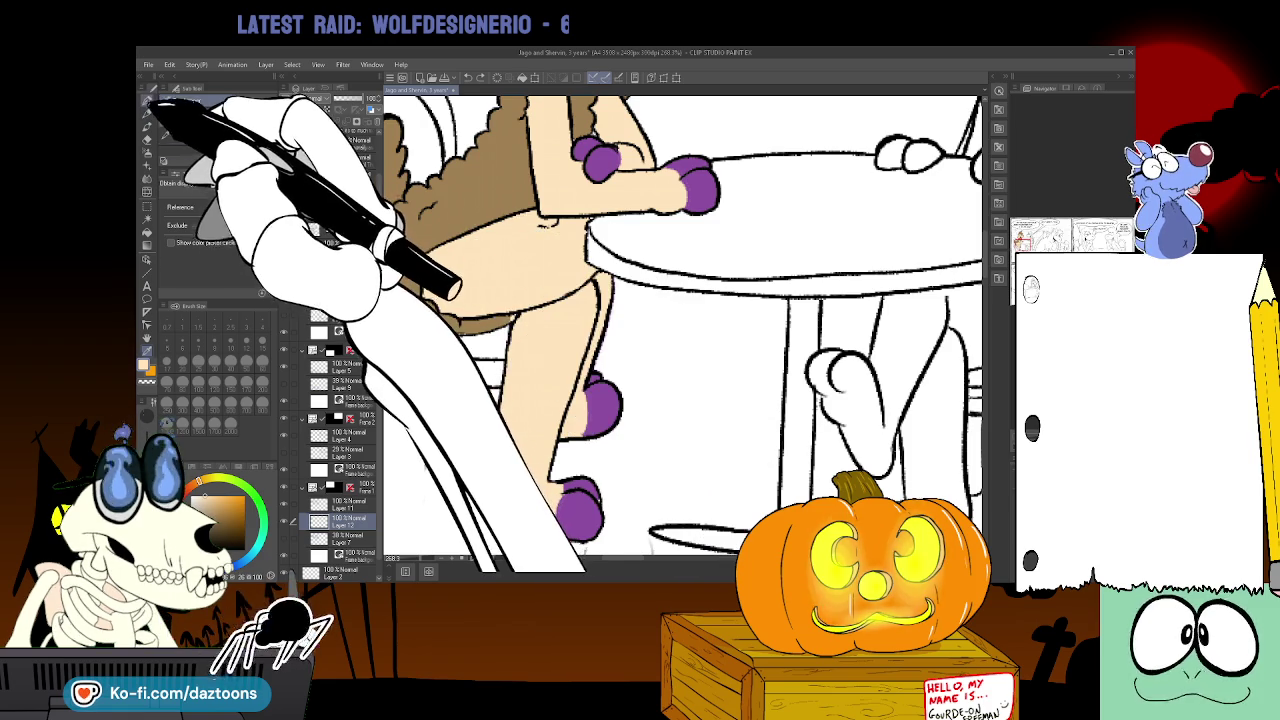
pyautogui.click(148, 125)
pyautogui.click(335, 435)
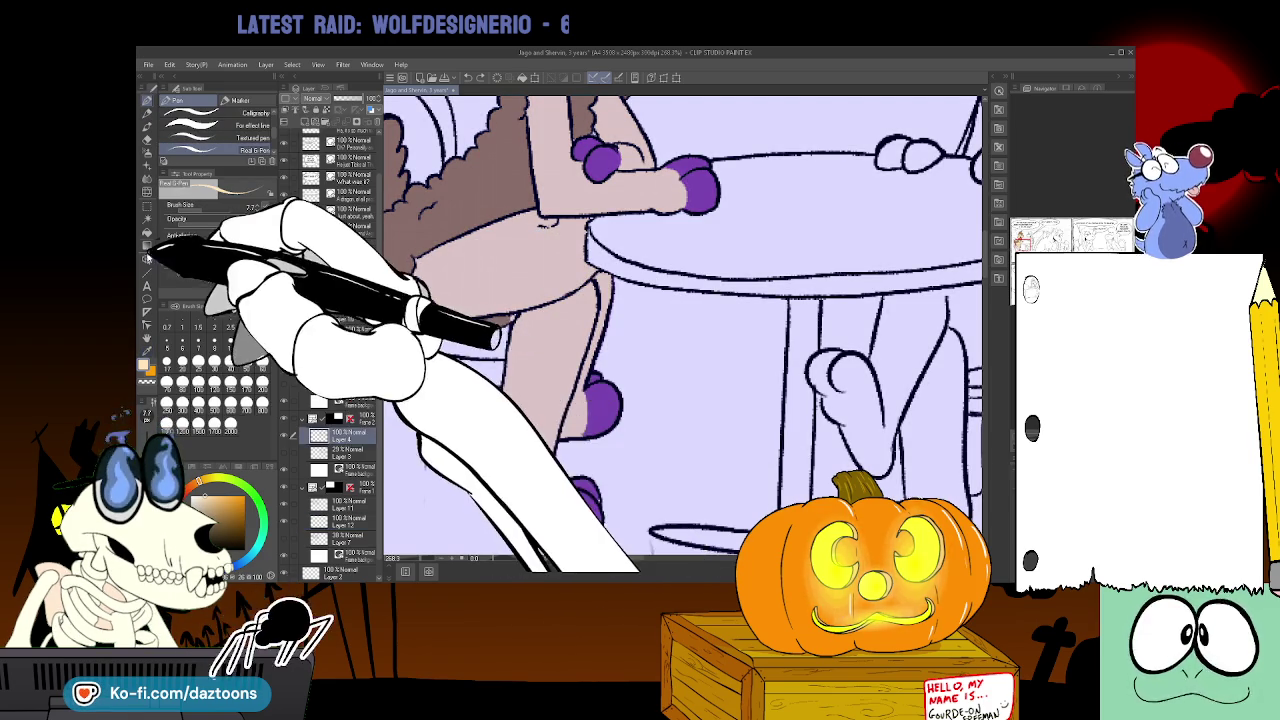
pyautogui.click(340, 505)
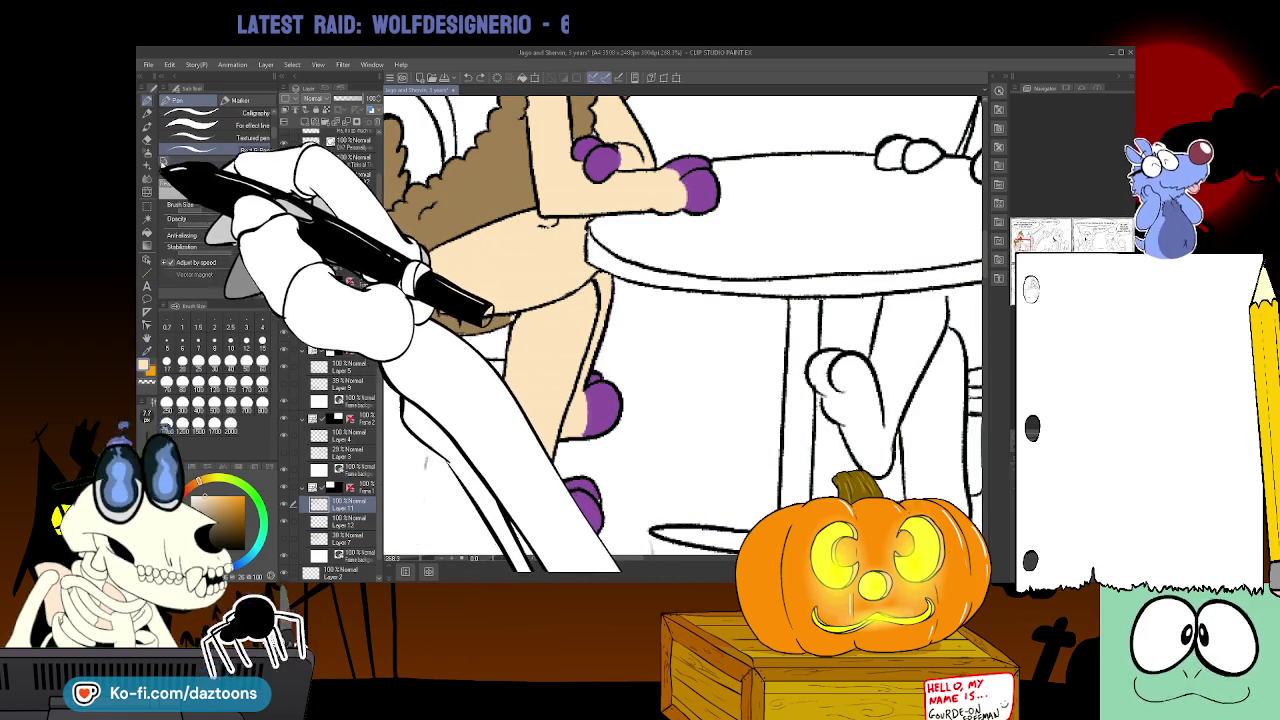
pyautogui.click(150, 140)
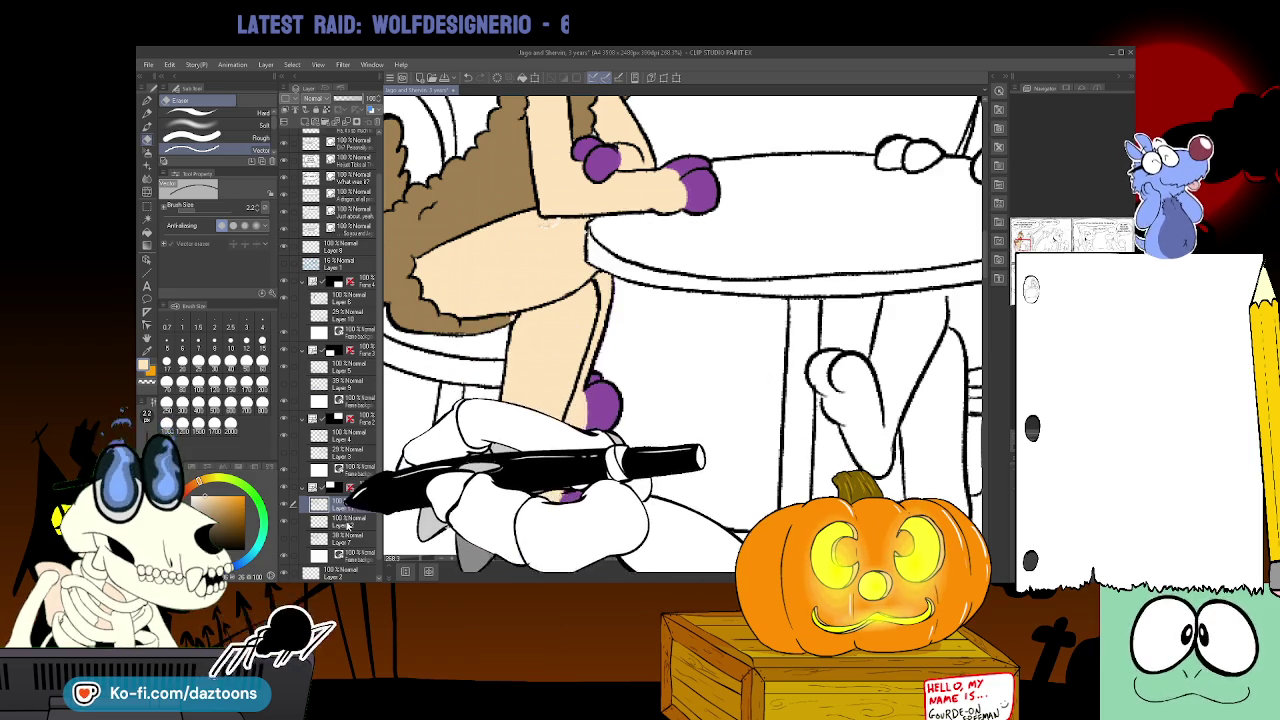
pyautogui.click(345, 520)
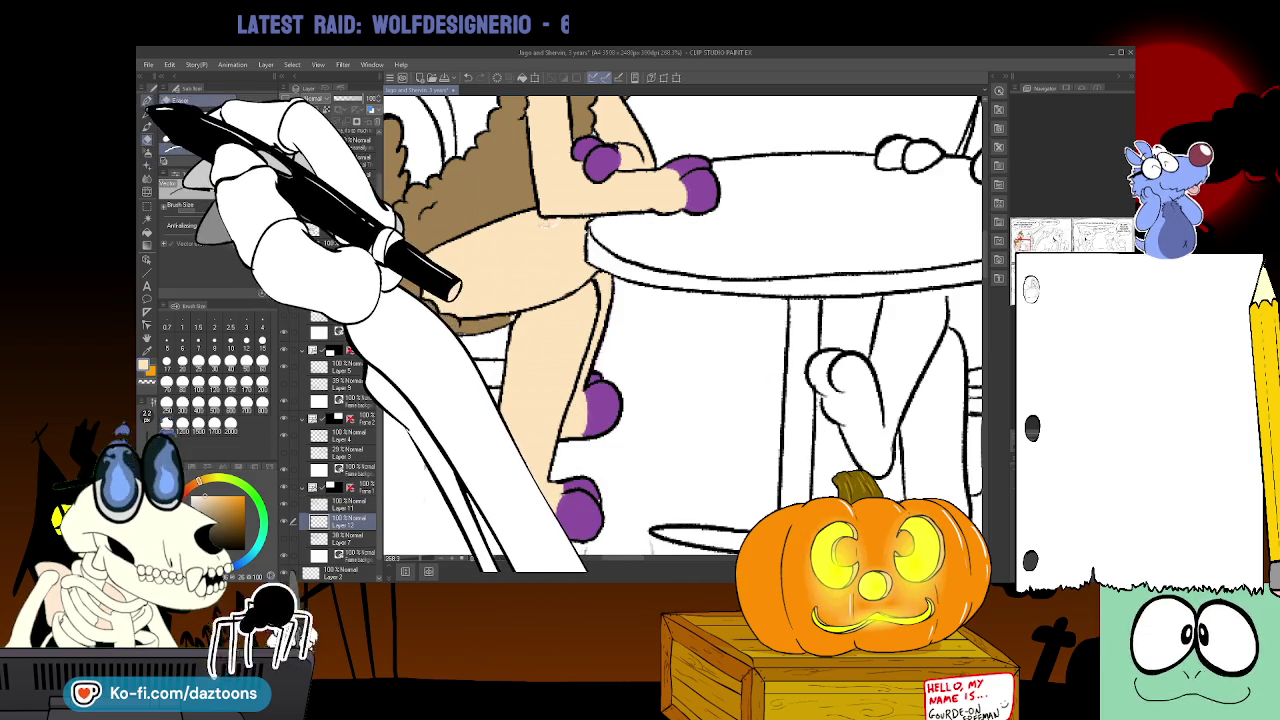
pyautogui.click(155, 110)
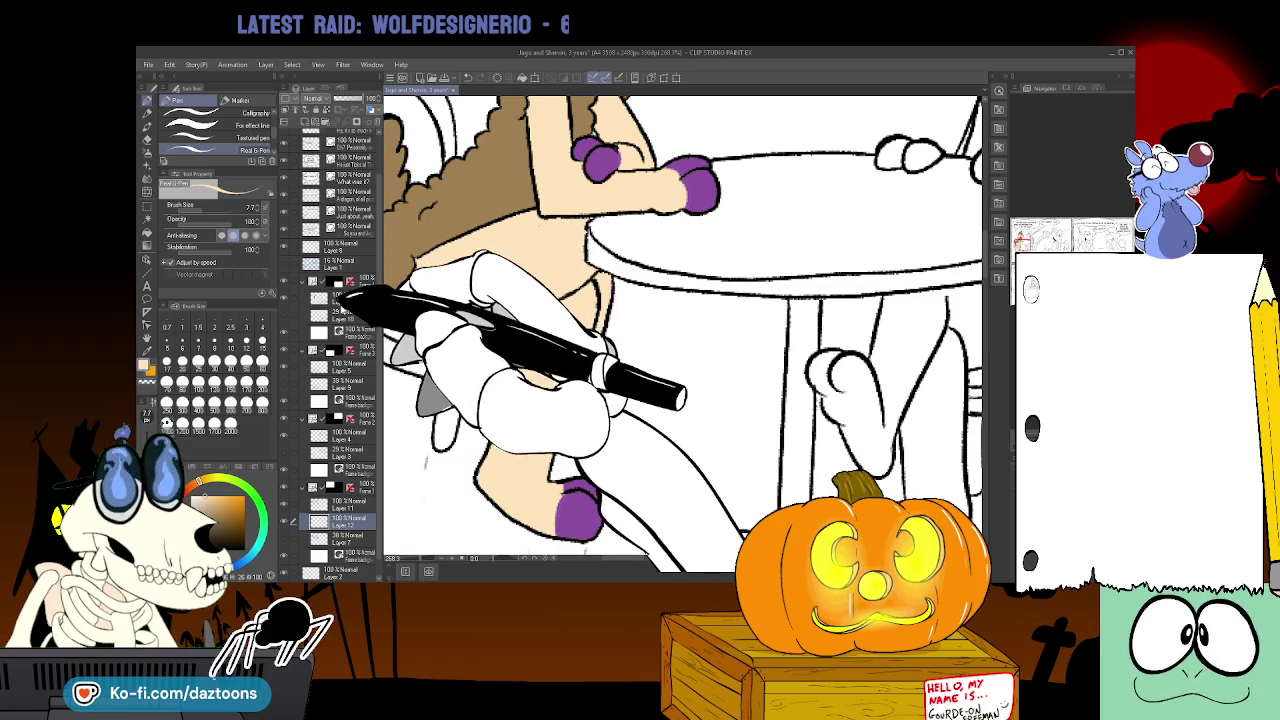
pyautogui.click(330, 504)
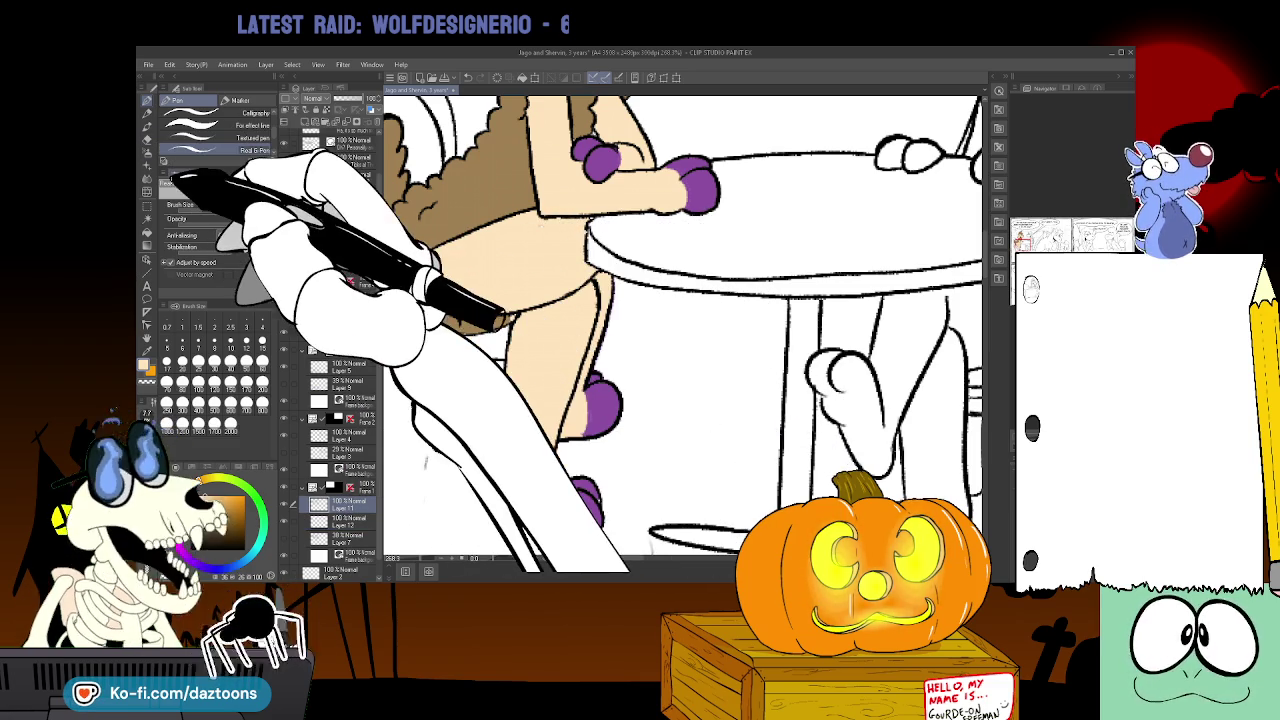
pyautogui.click(148, 140)
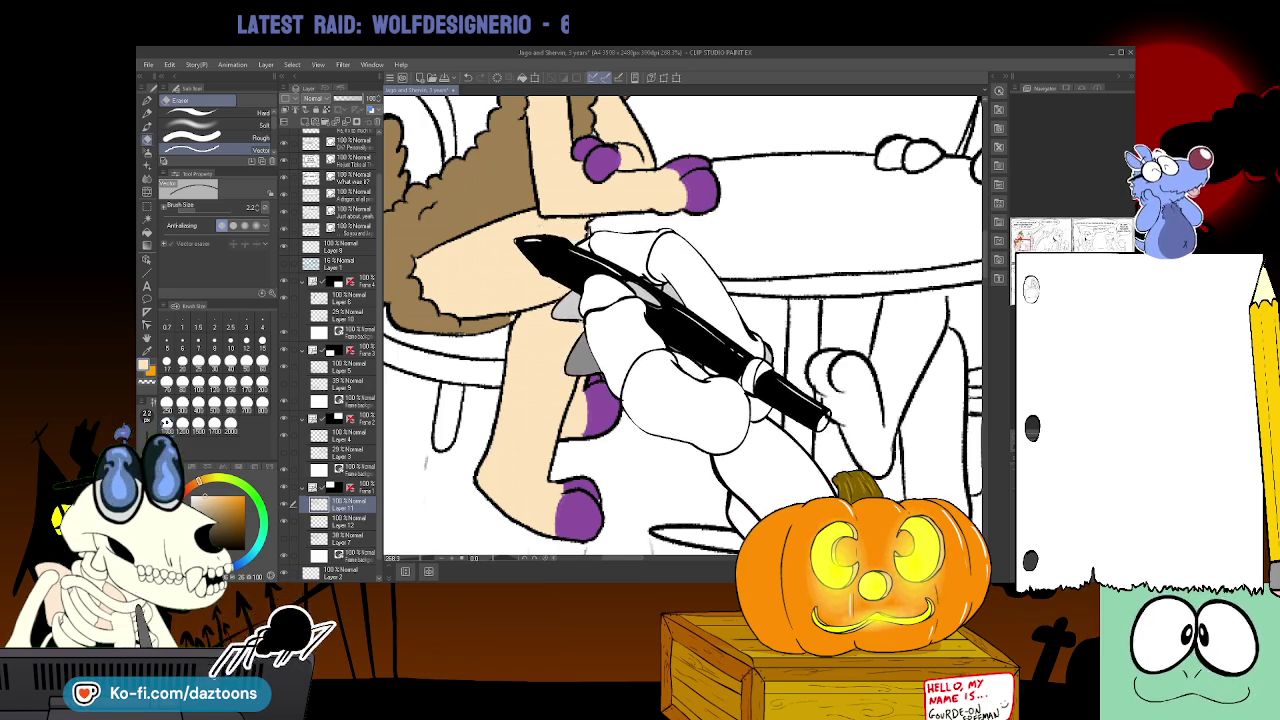
pyautogui.click(330, 520)
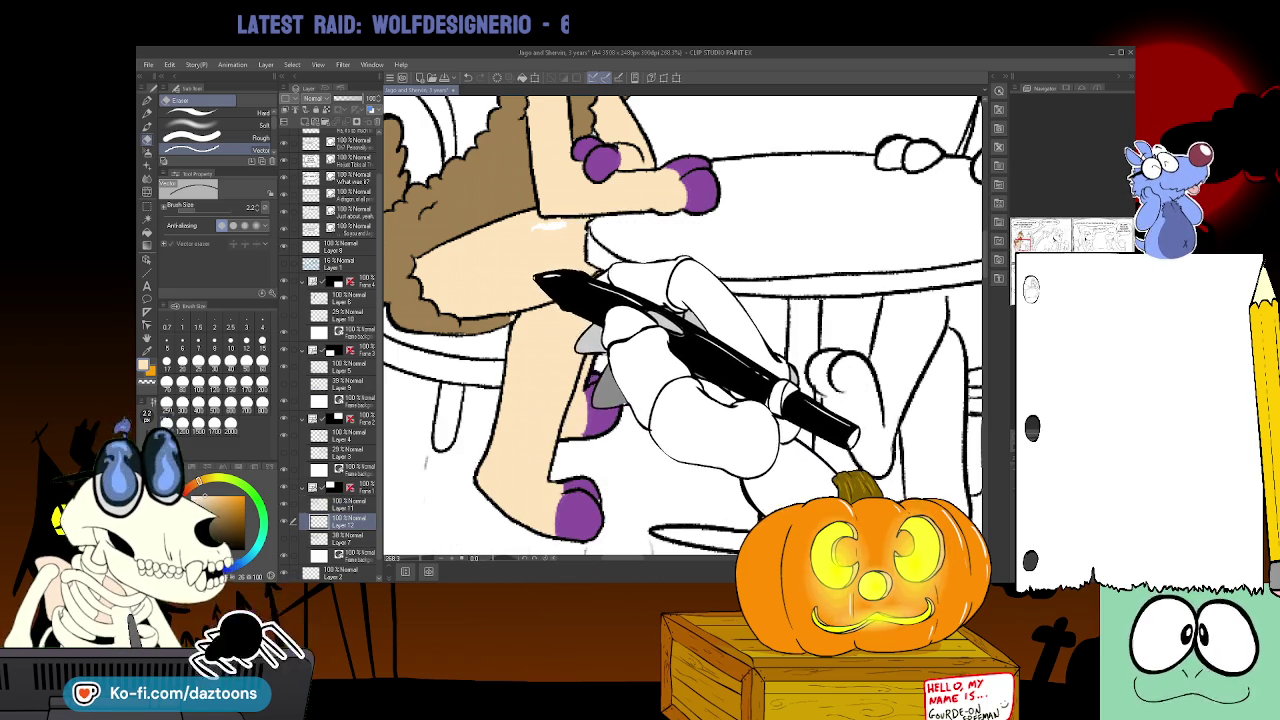
# - Sample a colour from the artwork and ready the Fill tool for the remaining leg areas
pyautogui.press('i')
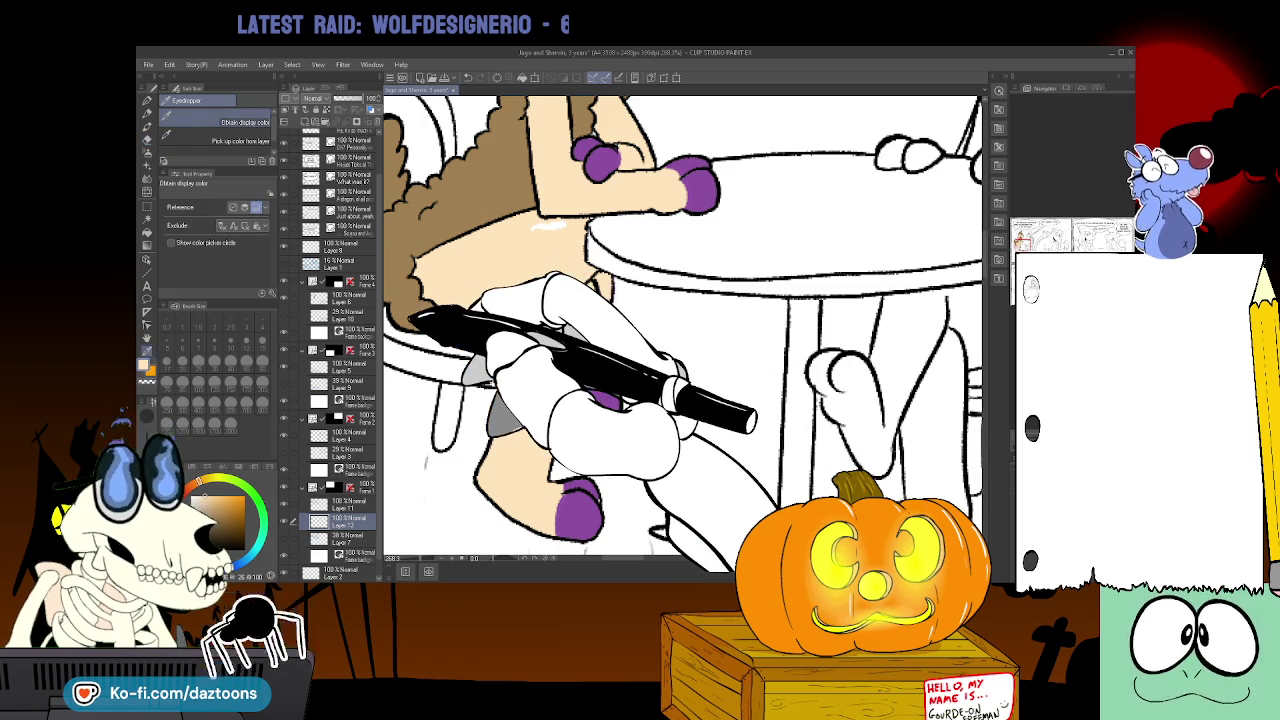
pyautogui.press('g')
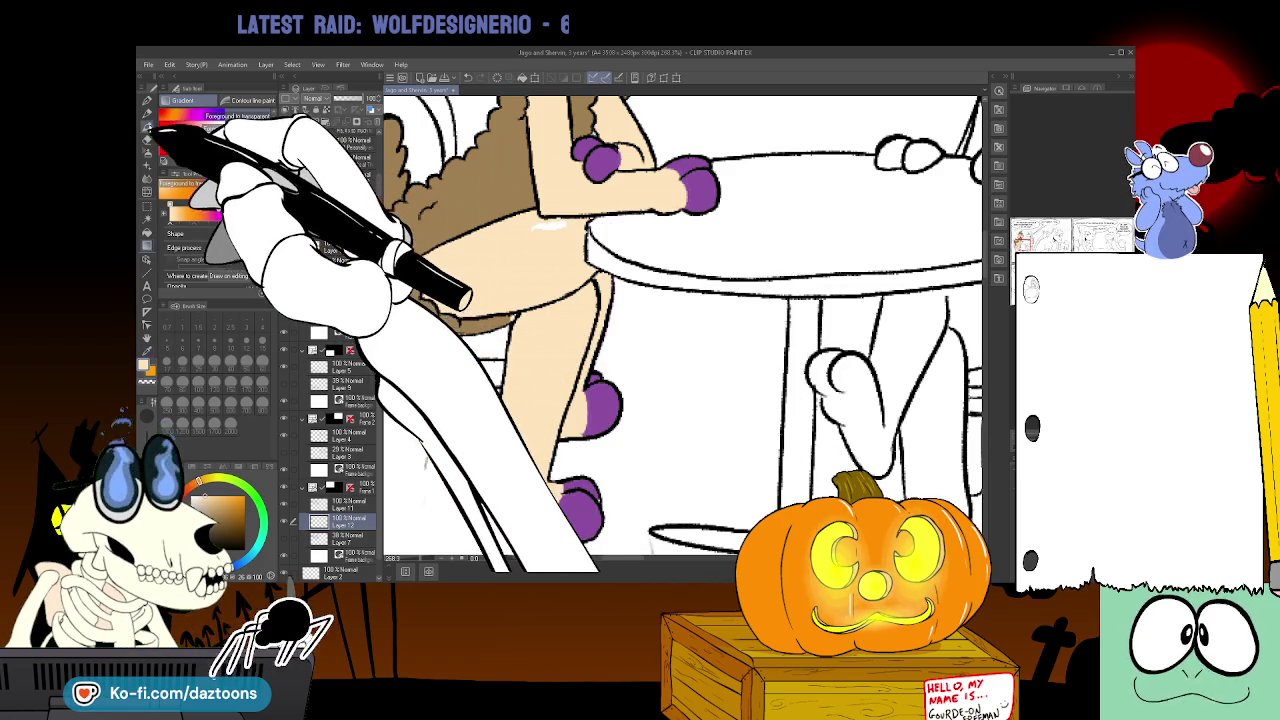
pyautogui.press('g')
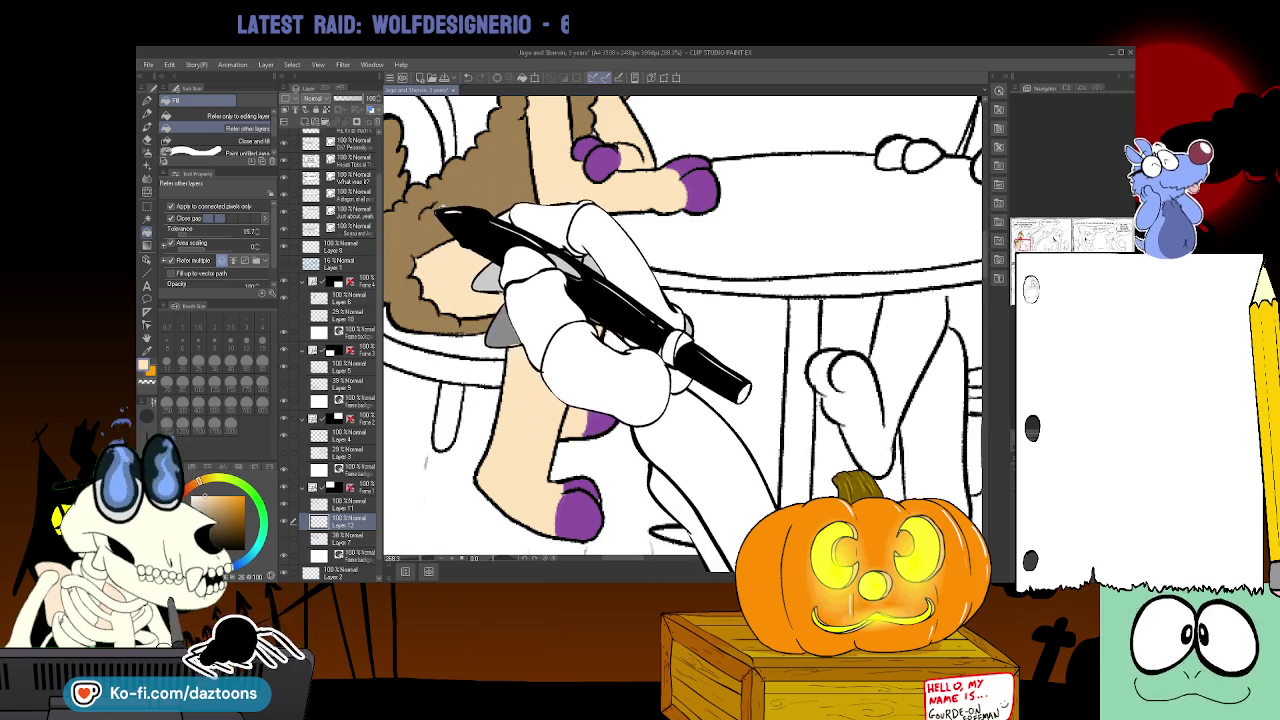
pyautogui.press('i')
pyautogui.press('g')
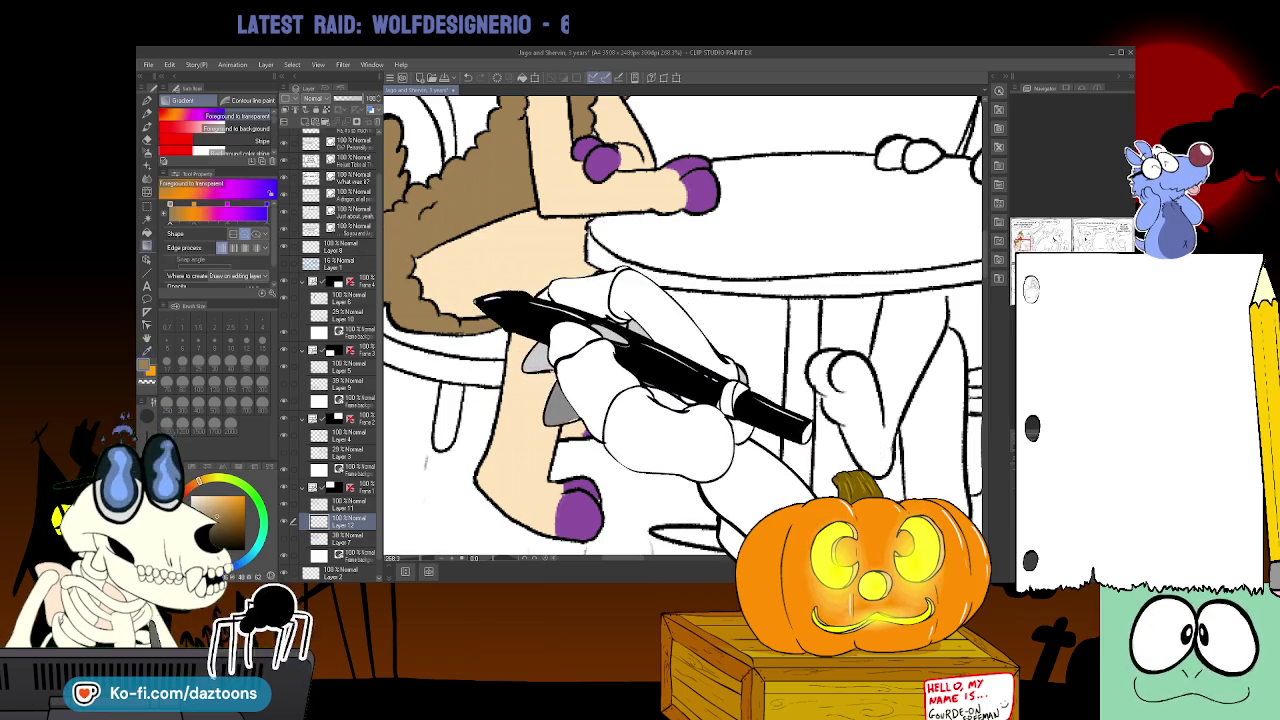
pyautogui.press('g')
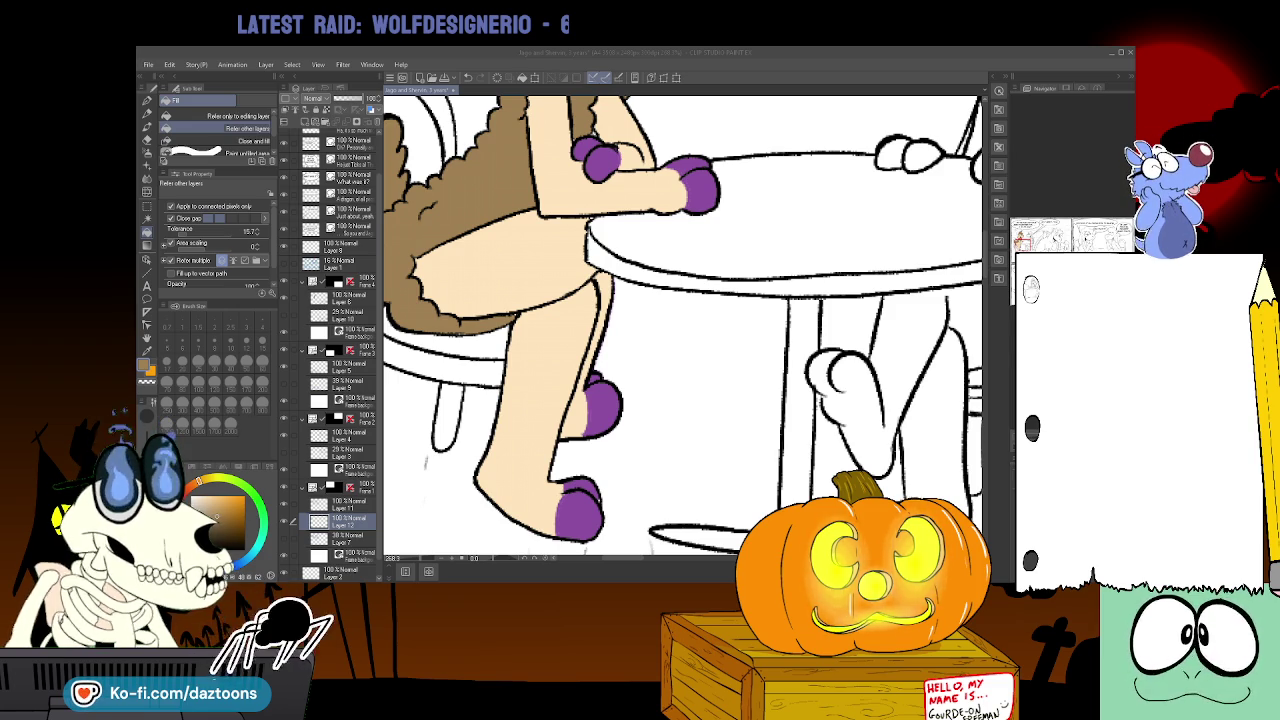
# - Zoom out and pan across so the whole JUST ABOUT, YEAH panel is visible
pyautogui.scroll(2, 682, 325)
pyautogui.scroll(5, 682, 325)
pyautogui.scroll(1, 682, 325)
pyautogui.scroll(1, 682, 325)
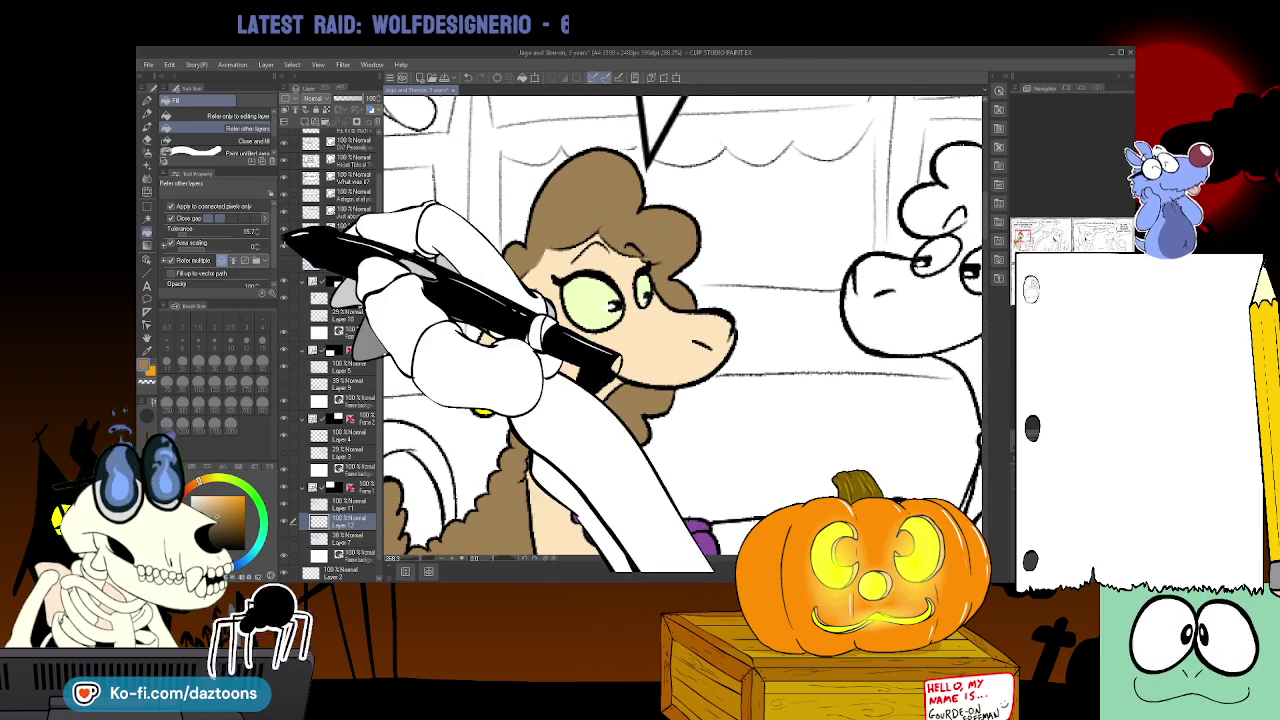
pyautogui.press('/')
pyautogui.scroll(-1, 692, 562)
pyautogui.scroll(-1, 692, 562)
pyautogui.scroll(-1, 692, 562)
pyautogui.scroll(-1, 692, 562)
pyautogui.moveTo(692, 562); pyautogui.dragTo(382, 560)
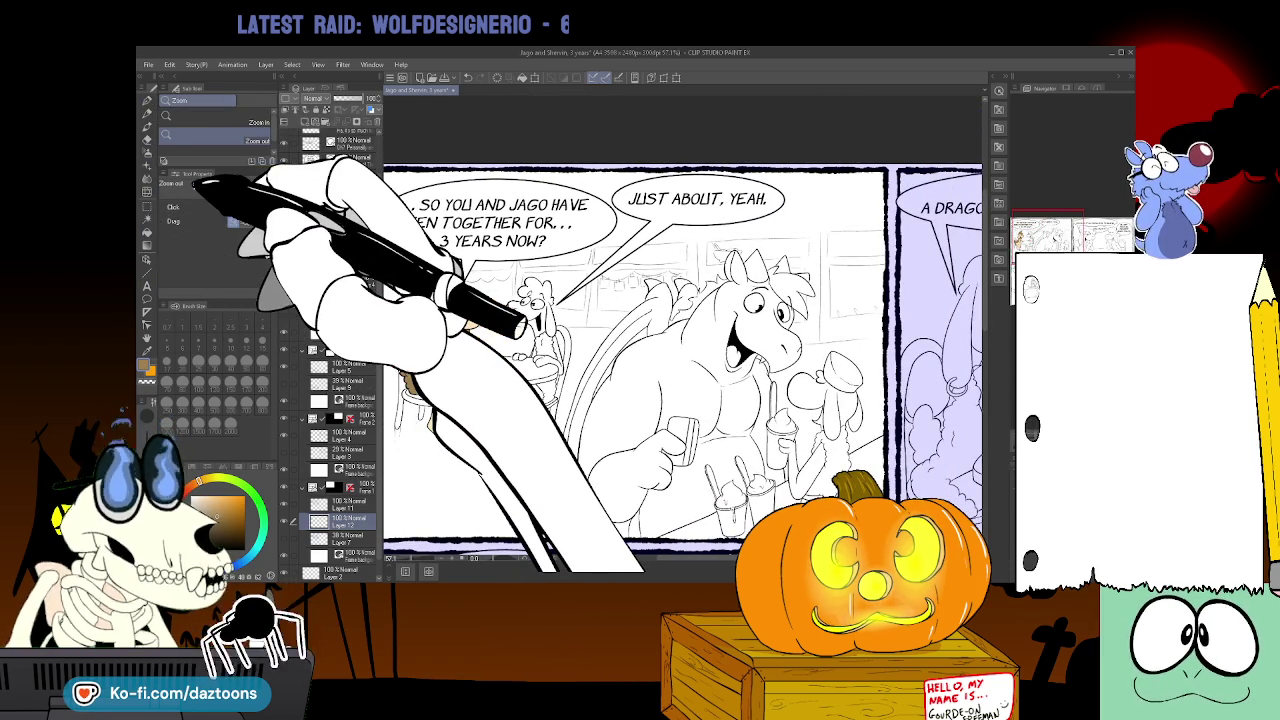
# - Hide the lavender tint, select Layer 3, and fill the left sheep's hair, ears, face and arms peach
pyautogui.press('i')
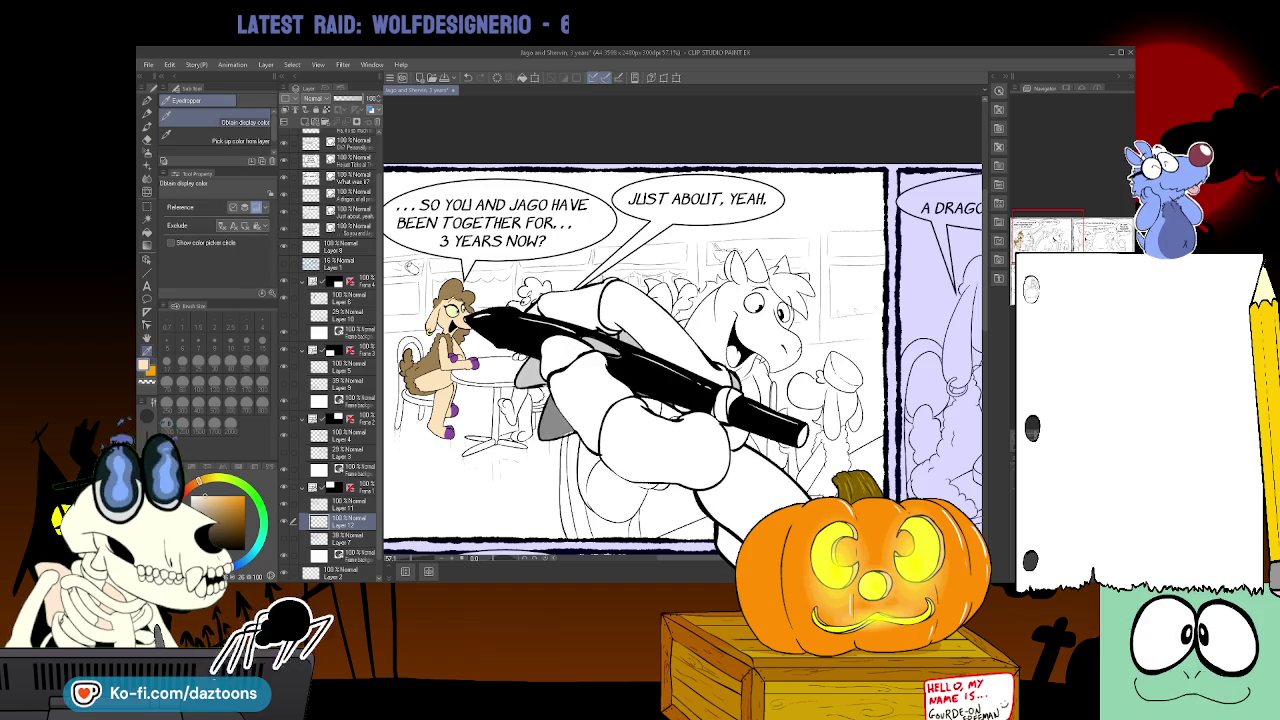
pyautogui.moveTo(894, 540)
pyautogui.mouseDown()
pyautogui.moveTo(713, 566)
pyautogui.moveTo(423, 566)
pyautogui.mouseUp()
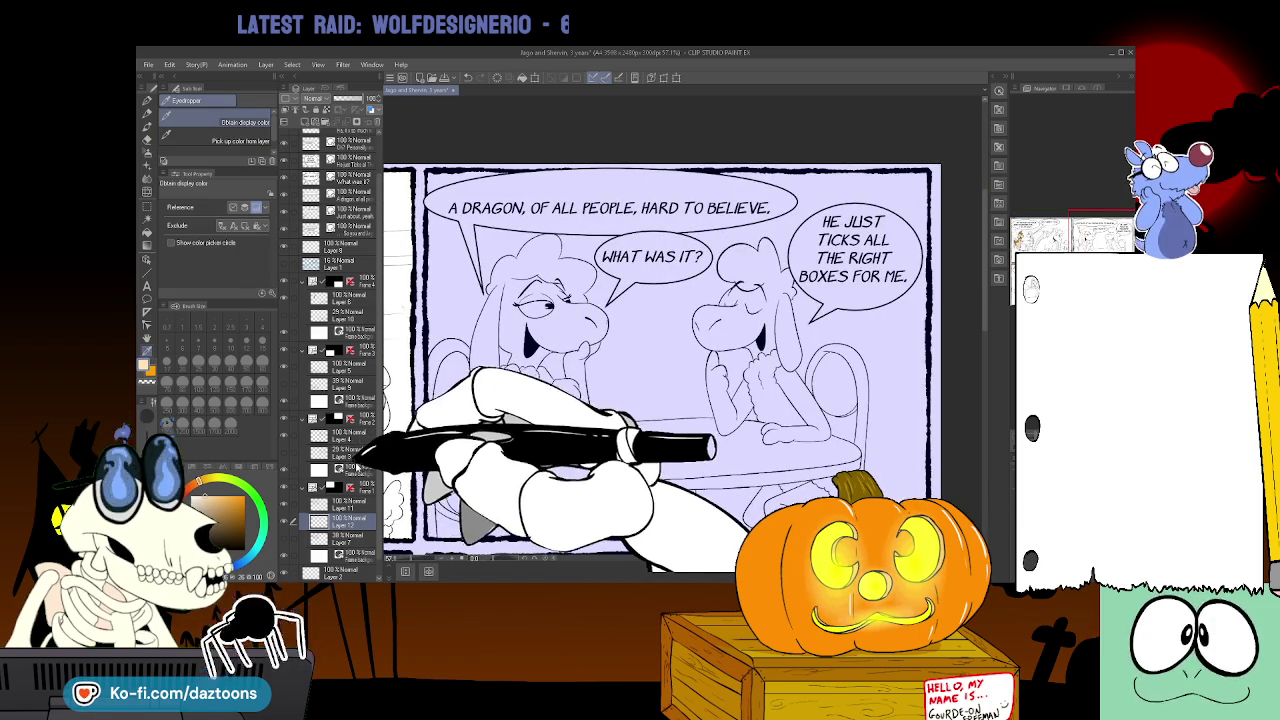
pyautogui.click(345, 435)
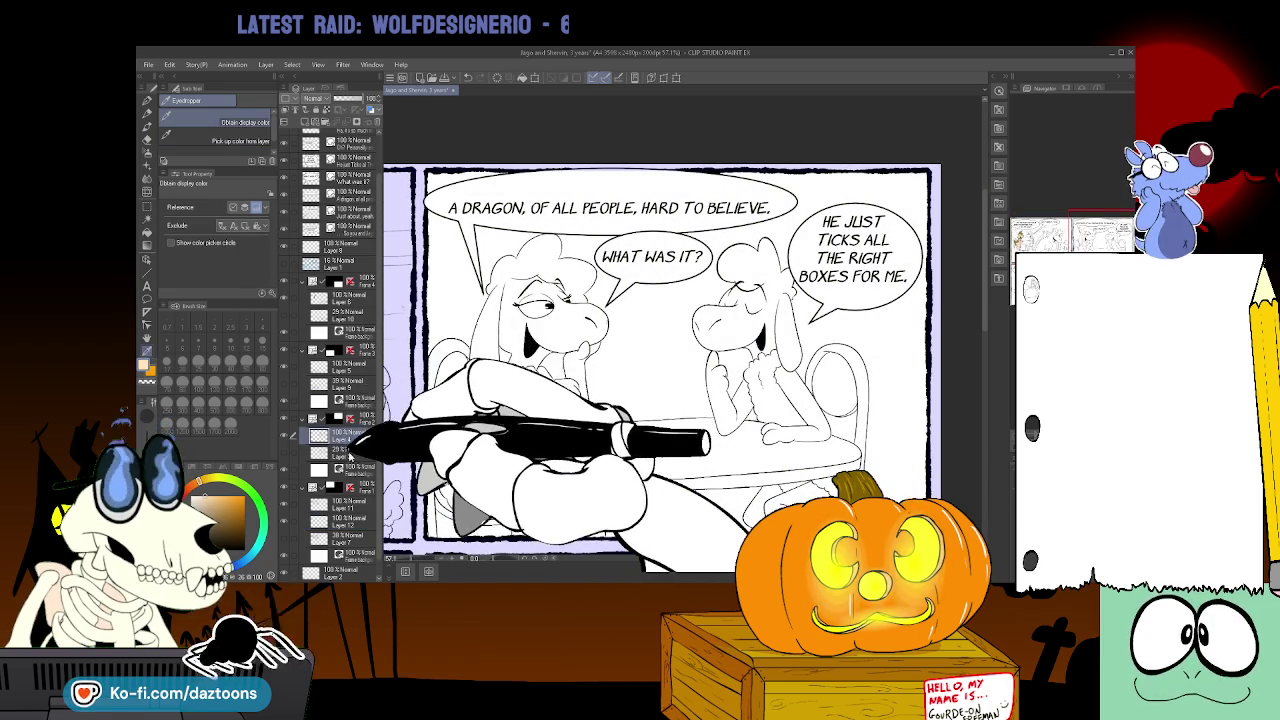
pyautogui.click(340, 453)
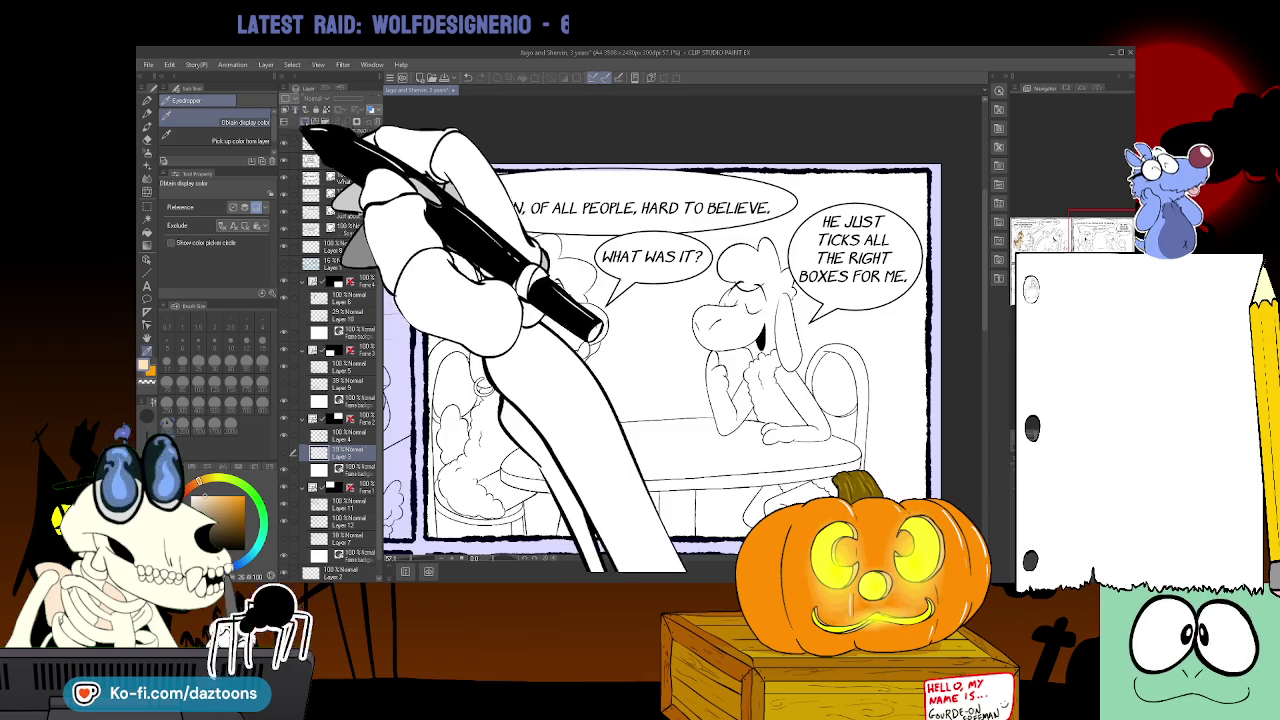
pyautogui.click(148, 230)
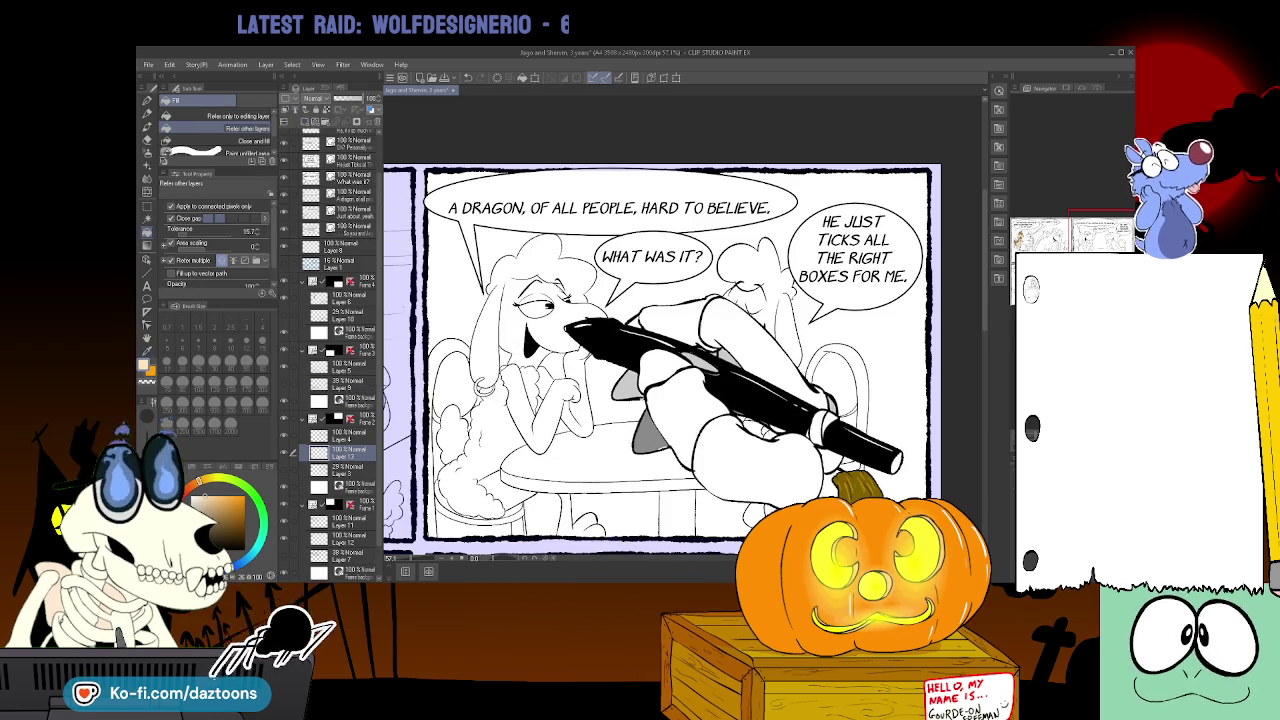
pyautogui.click(497, 330)
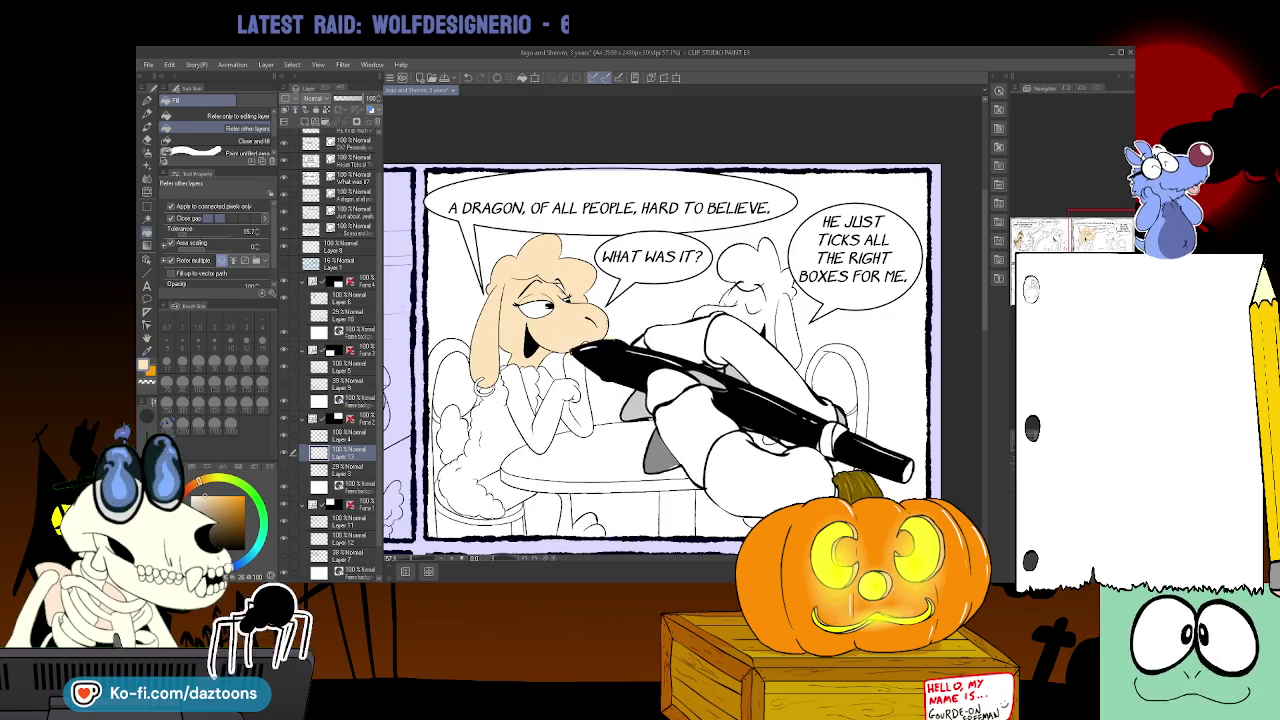
pyautogui.click(560, 318)
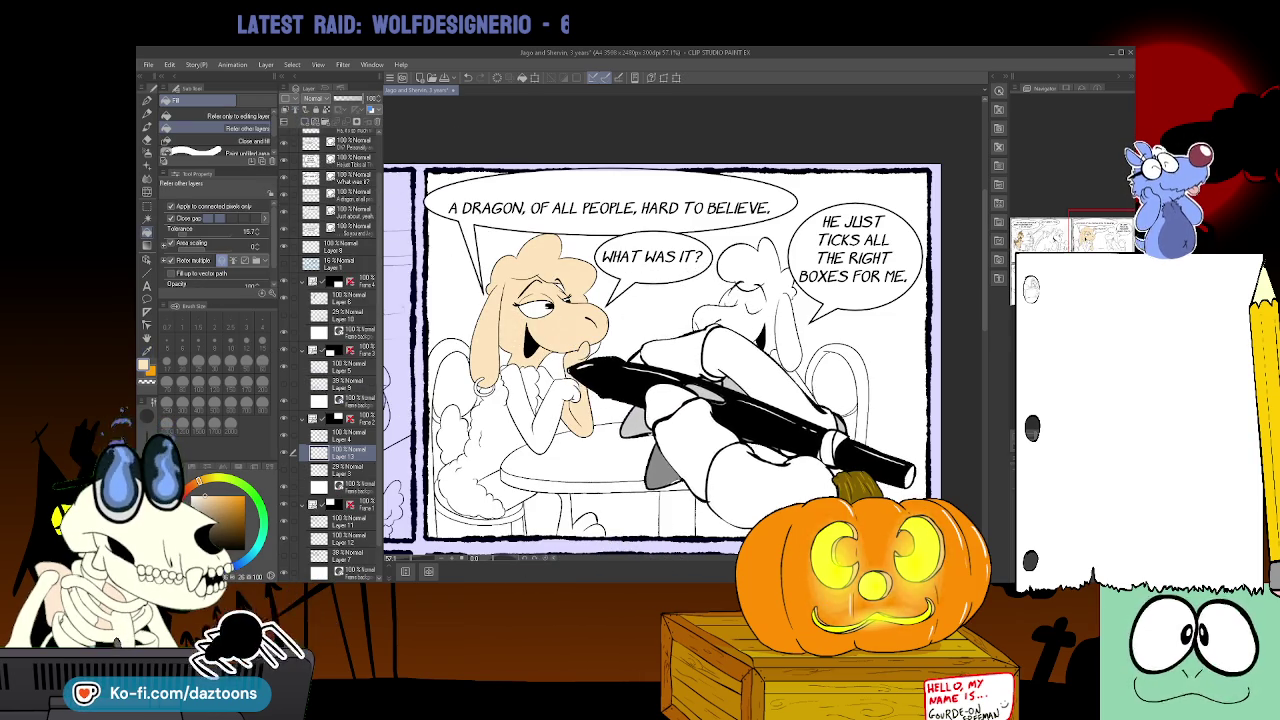
pyautogui.click(548, 410)
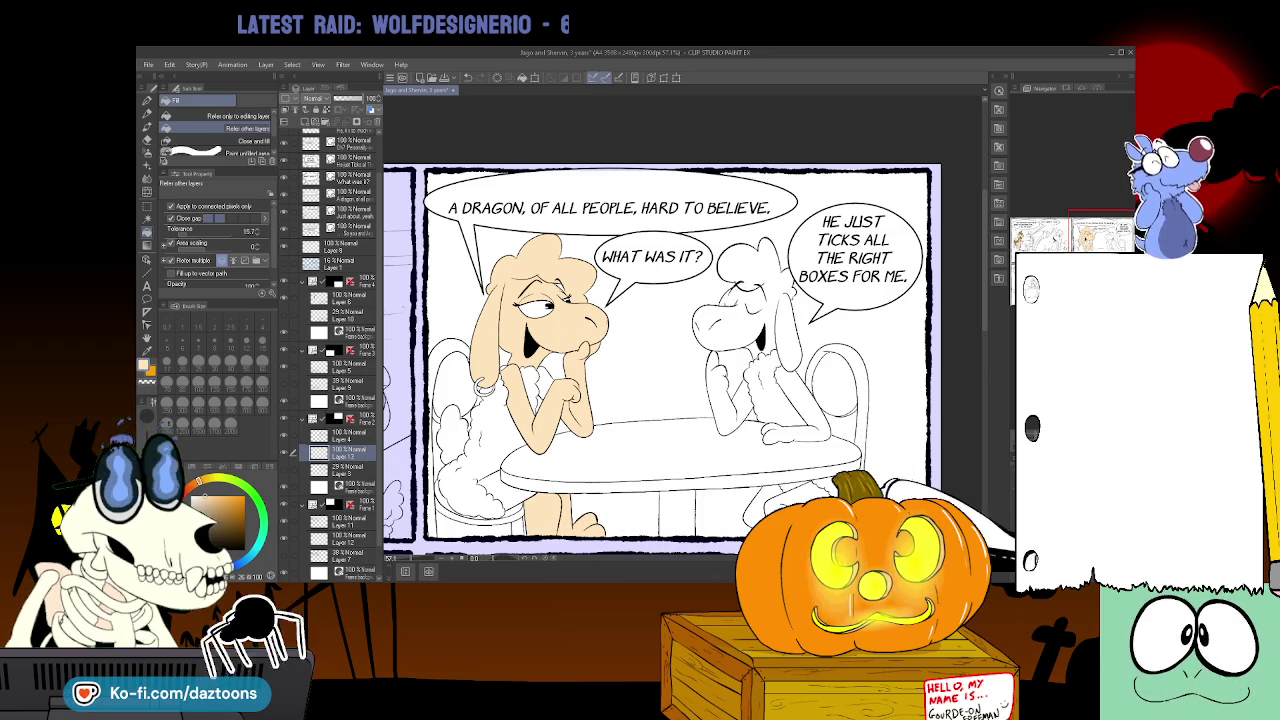
# - Scroll across the page to the I THINK I HAVE A ROUGH IDEA panel
pyautogui.hscroll(2, 630, 350)
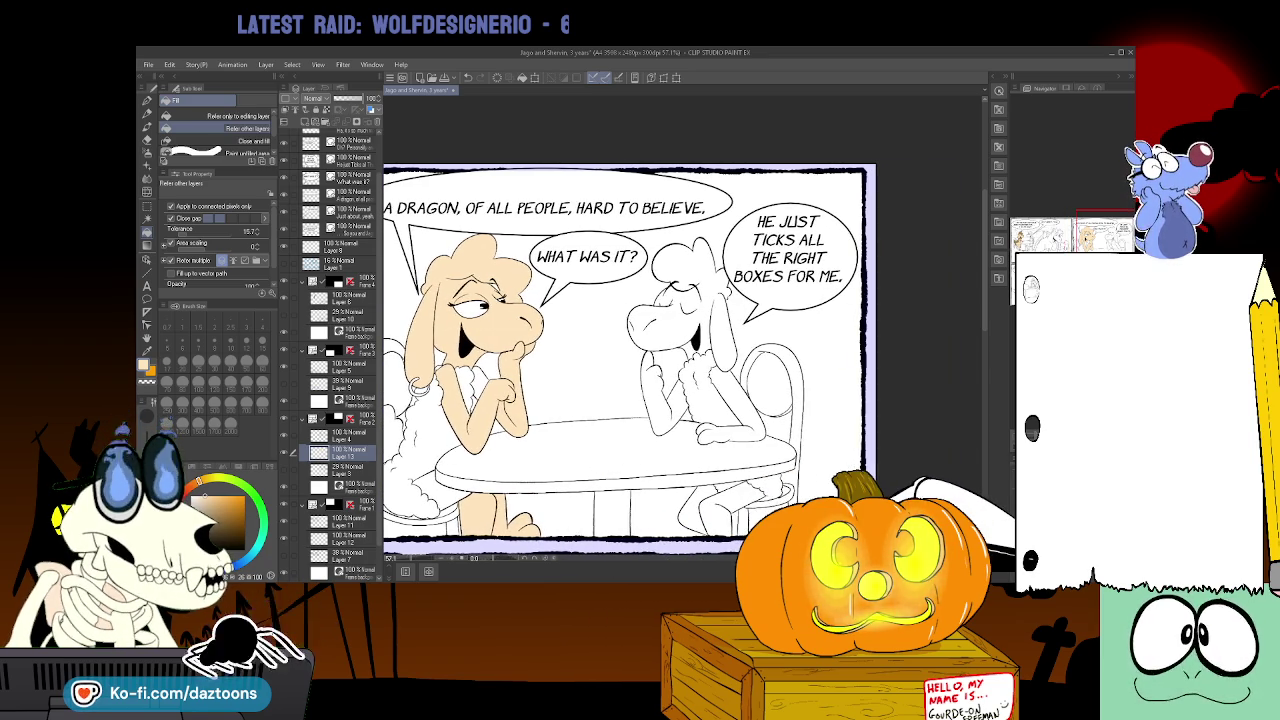
pyautogui.hscroll(-5, 650, 400)
pyautogui.hscroll(-3, 650, 400)
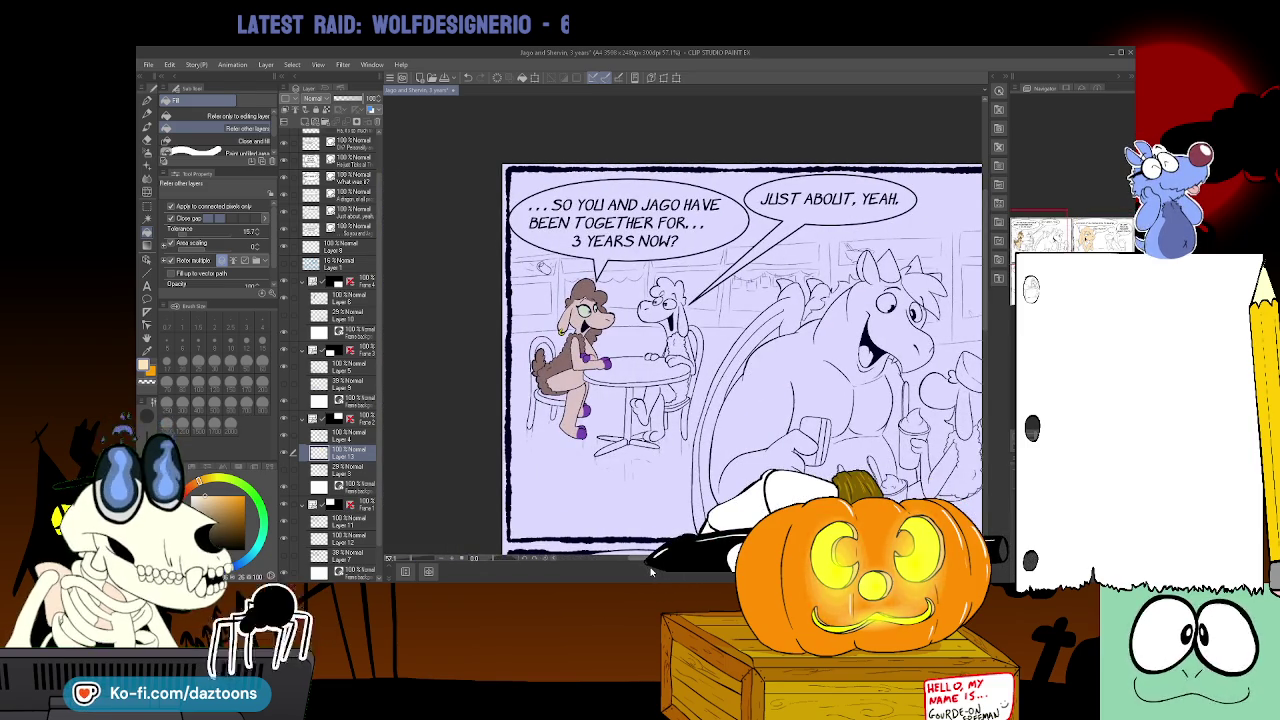
pyautogui.hscroll(3, 650, 572)
pyautogui.hscroll(8, 650, 572)
pyautogui.hscroll(1, 650, 400)
pyautogui.hscroll(1, 650, 400)
pyautogui.hscroll(-1, 650, 400)
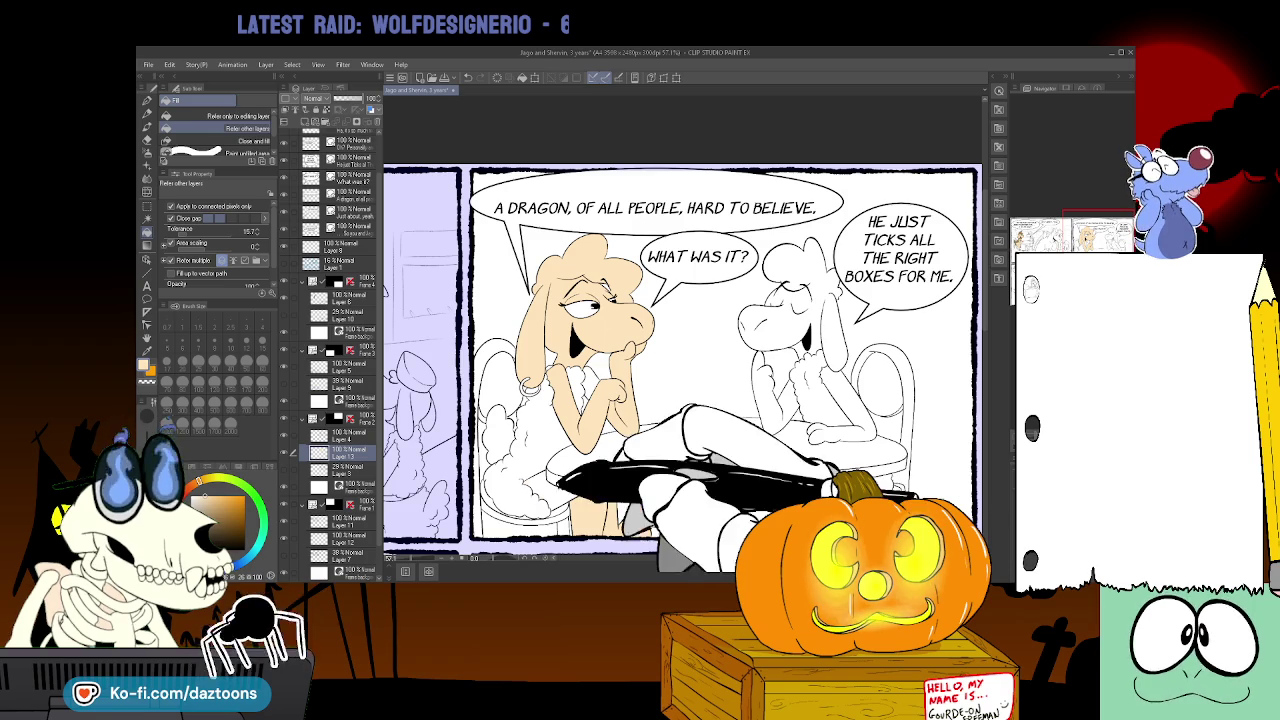
pyautogui.scroll(-5, 680, 330)
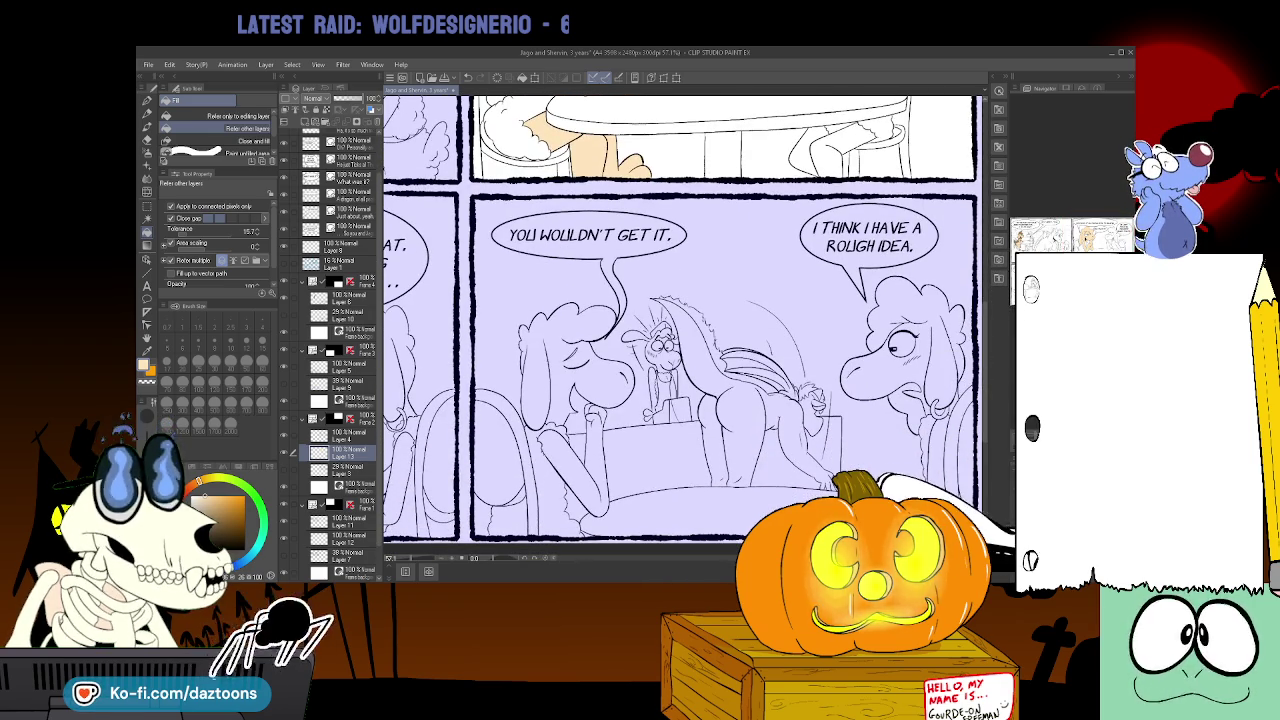
pyautogui.hscroll(-5, 680, 330)
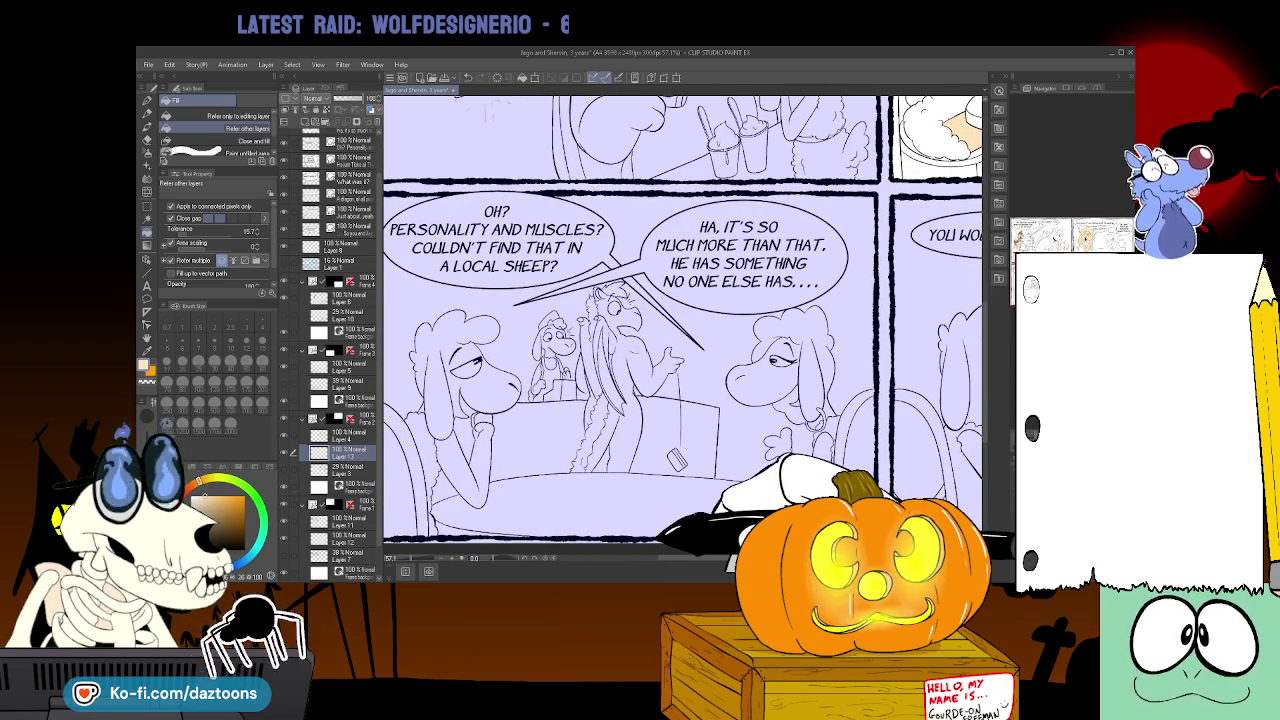
# - Hide the middle panel's lavender tint and add a new layer for the next sheep's colour
pyautogui.click(340, 383)
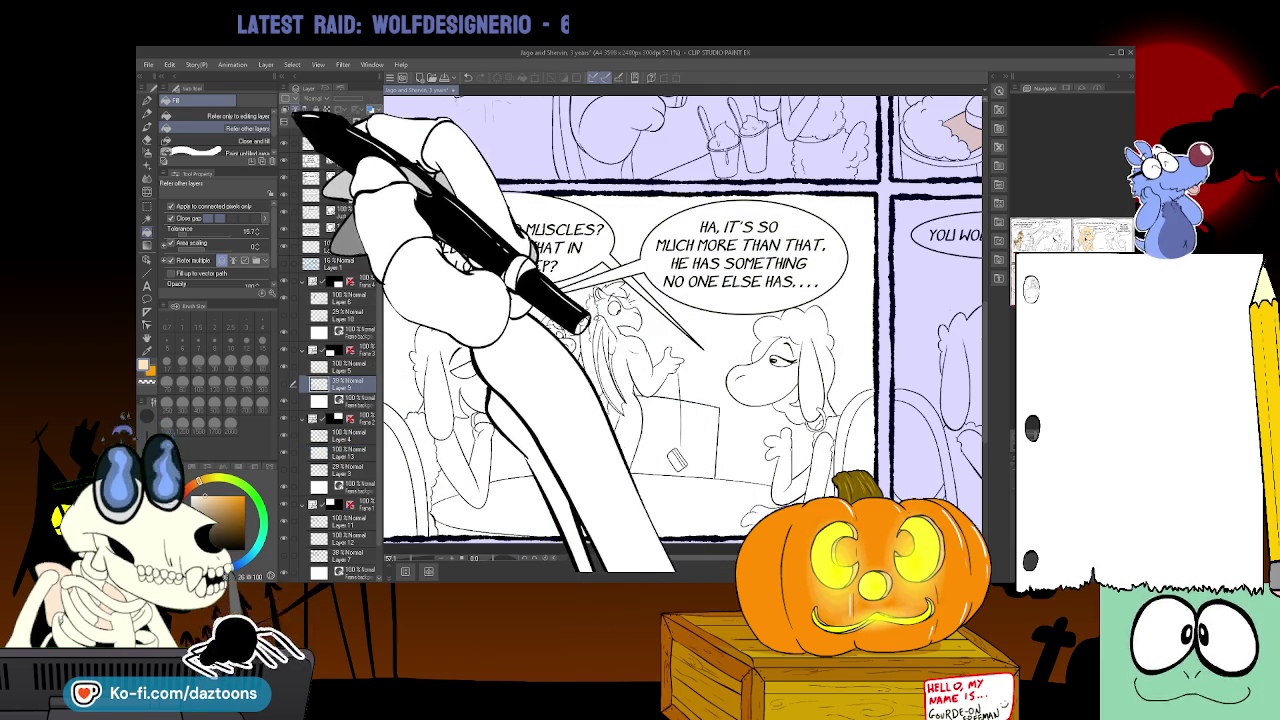
pyautogui.hotkey('ctrl', 'shift', 'n')
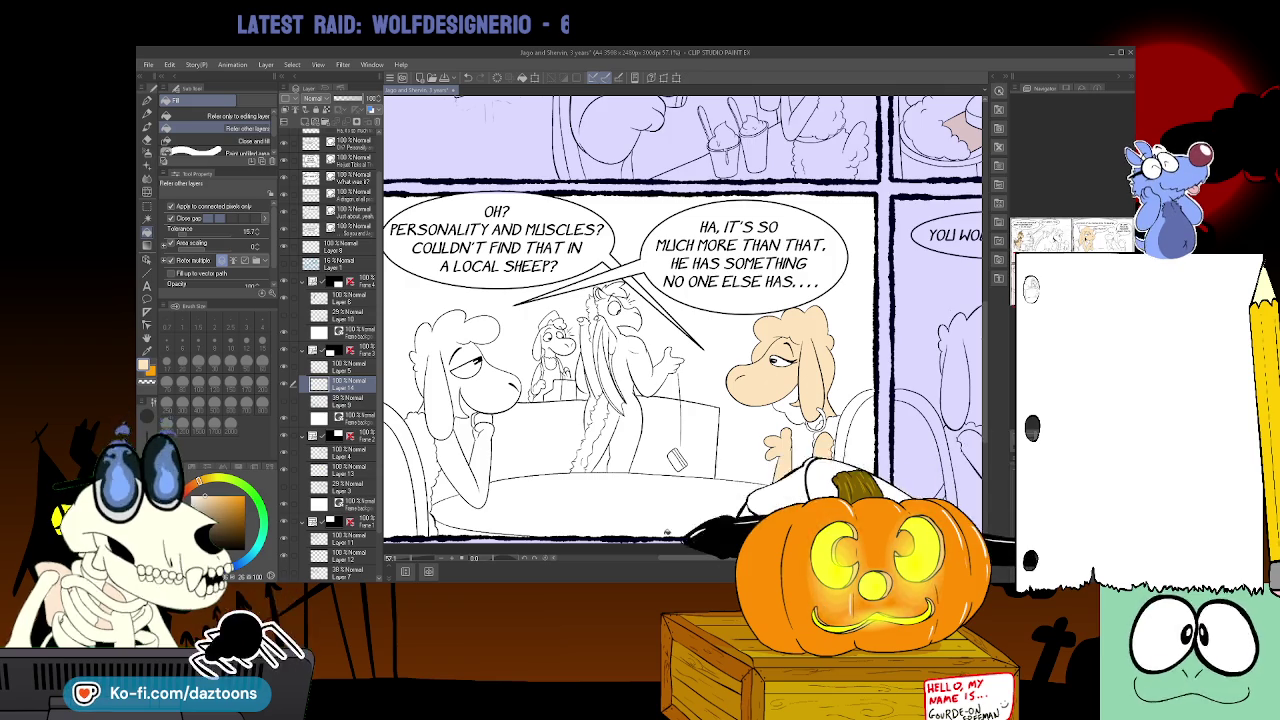
pyautogui.hscroll(5, 683, 320)
pyautogui.hscroll(3, 683, 320)
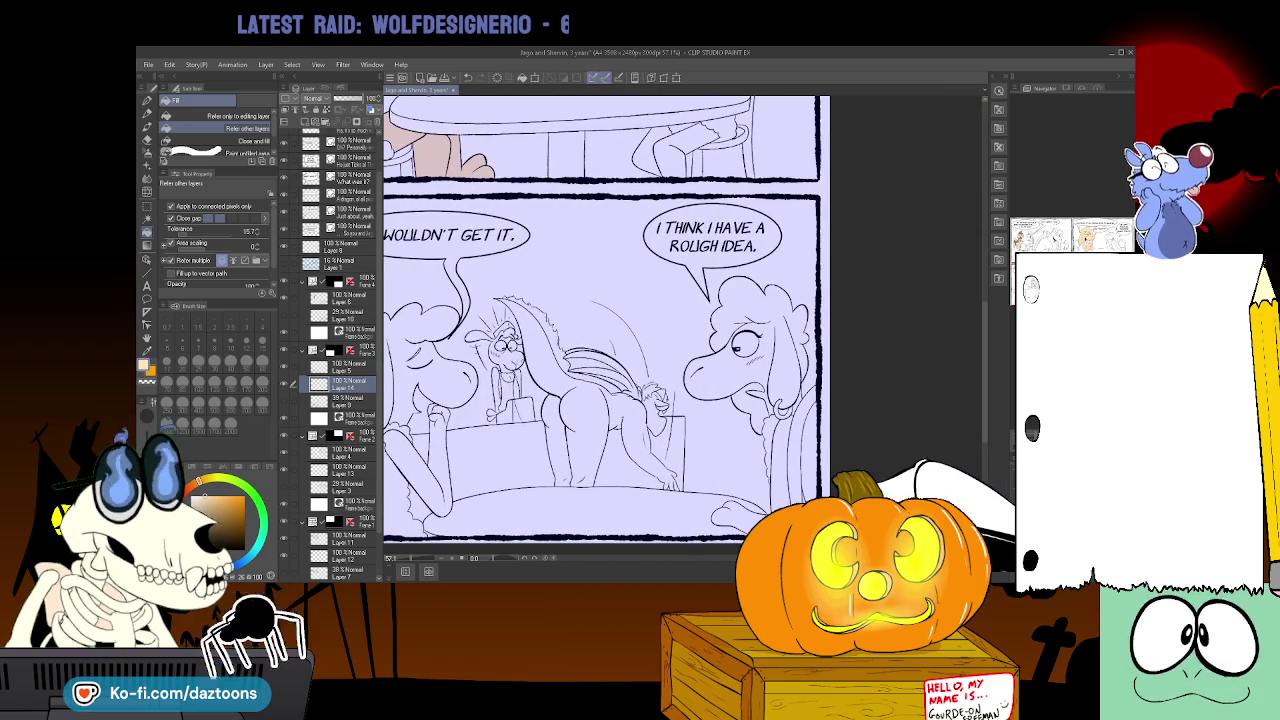
# - Select the lower panel's colour layer and fill the right sheep's wool tan
pyautogui.click(293, 316)
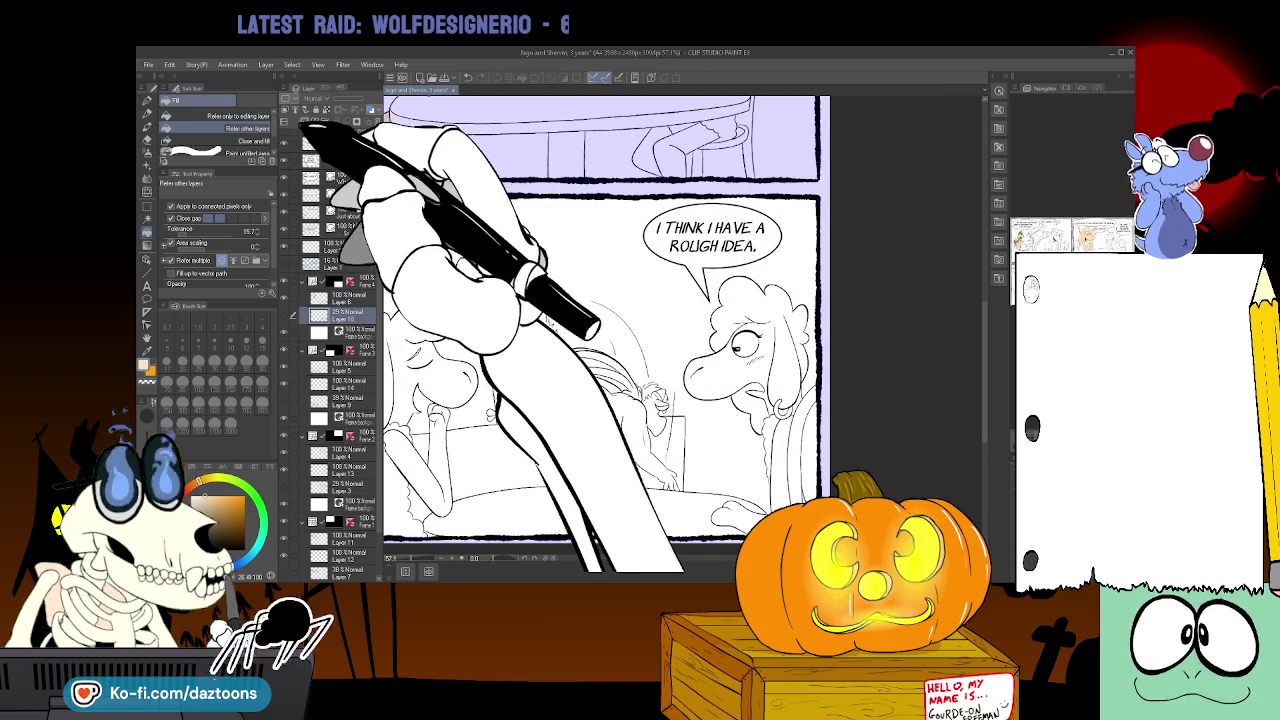
pyautogui.click(298, 121)
pyautogui.click(760, 360)
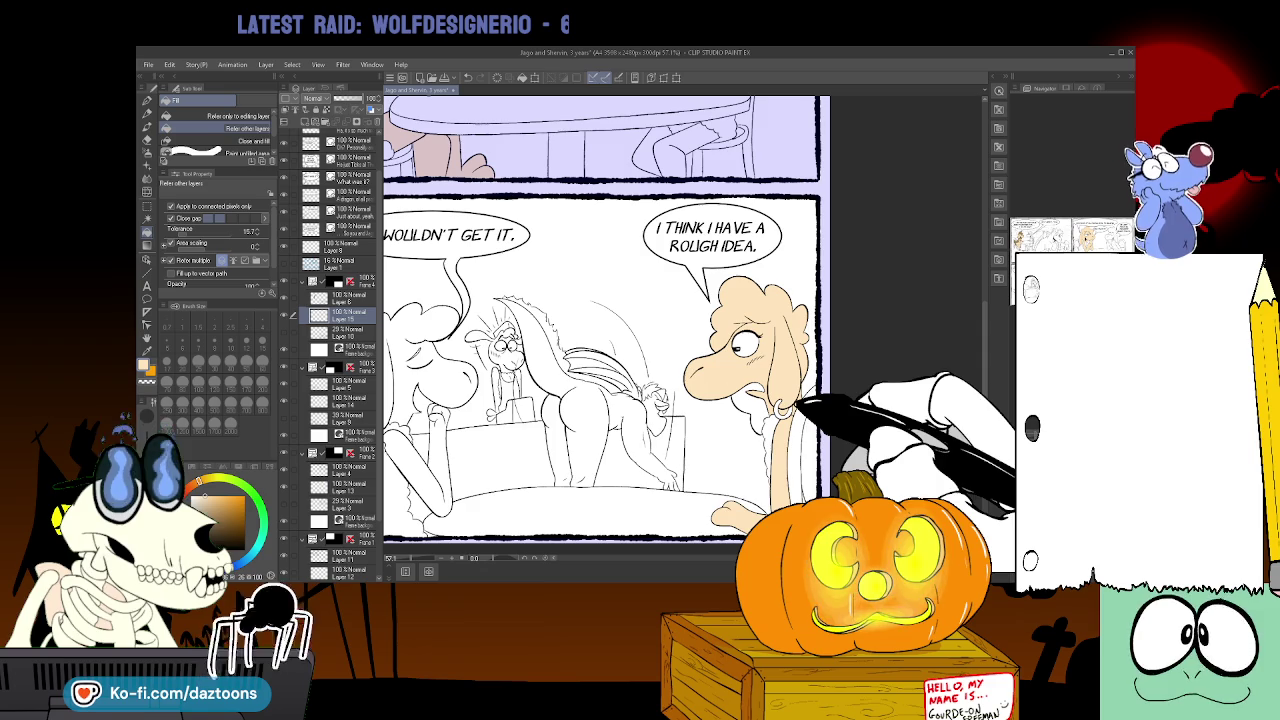
# - Scroll back to the first panel and make its colour layer active
pyautogui.hscroll(-3, 640, 320)
pyautogui.hscroll(-5, 707, 548)
pyautogui.hscroll(-5, 707, 548)
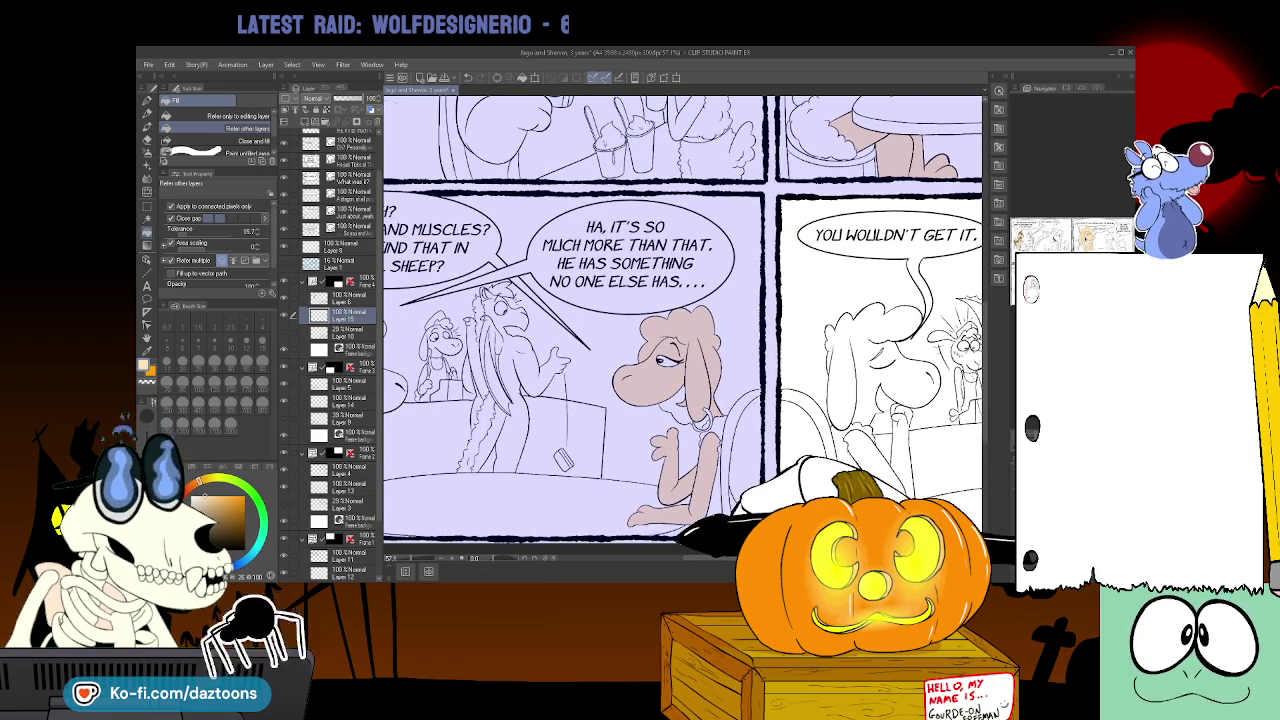
pyautogui.click(880, 330)
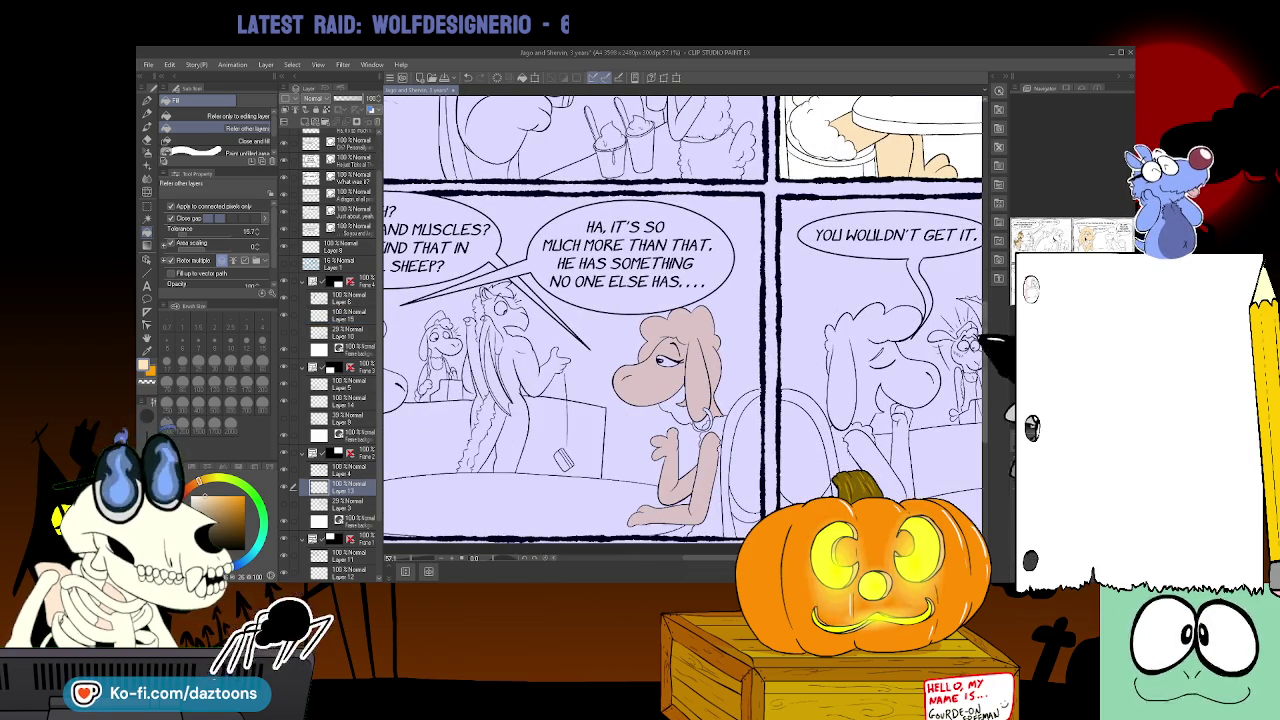
pyautogui.scroll(2, 680, 330)
pyautogui.scroll(5, 680, 330)
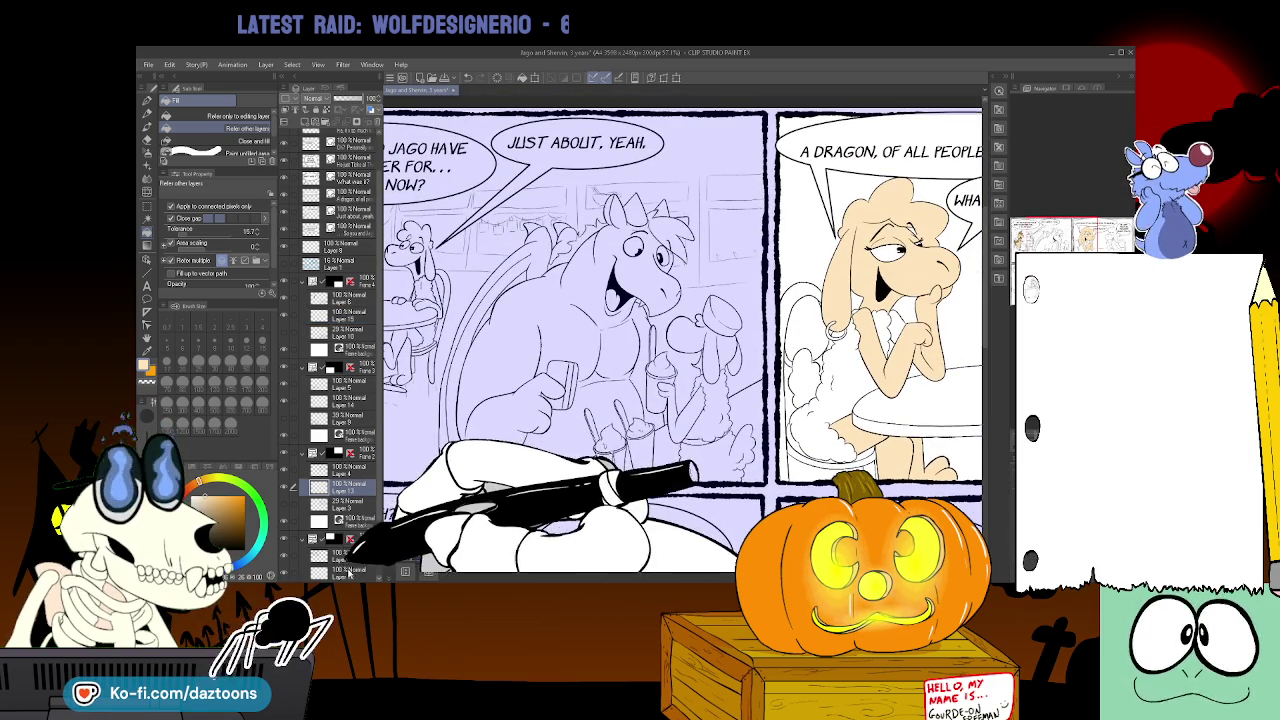
pyautogui.click(335, 572)
pyautogui.hscroll(-3, 712, 560)
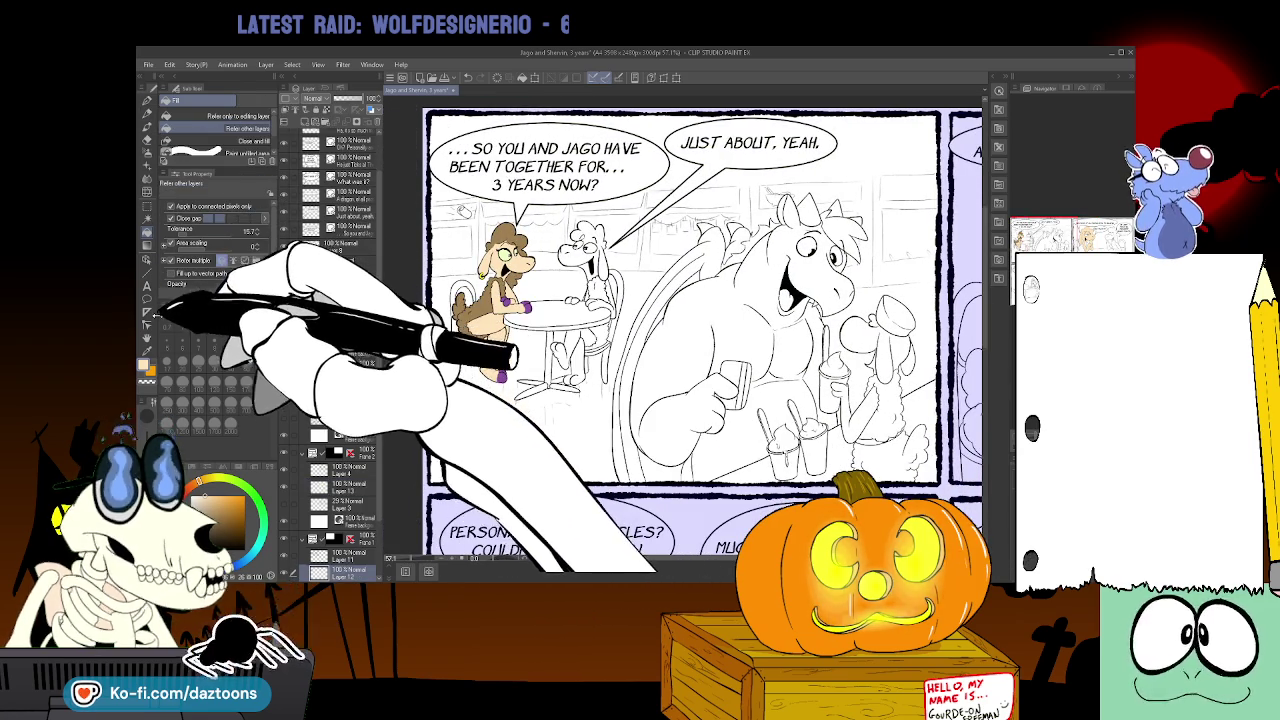
pyautogui.click(150, 204)
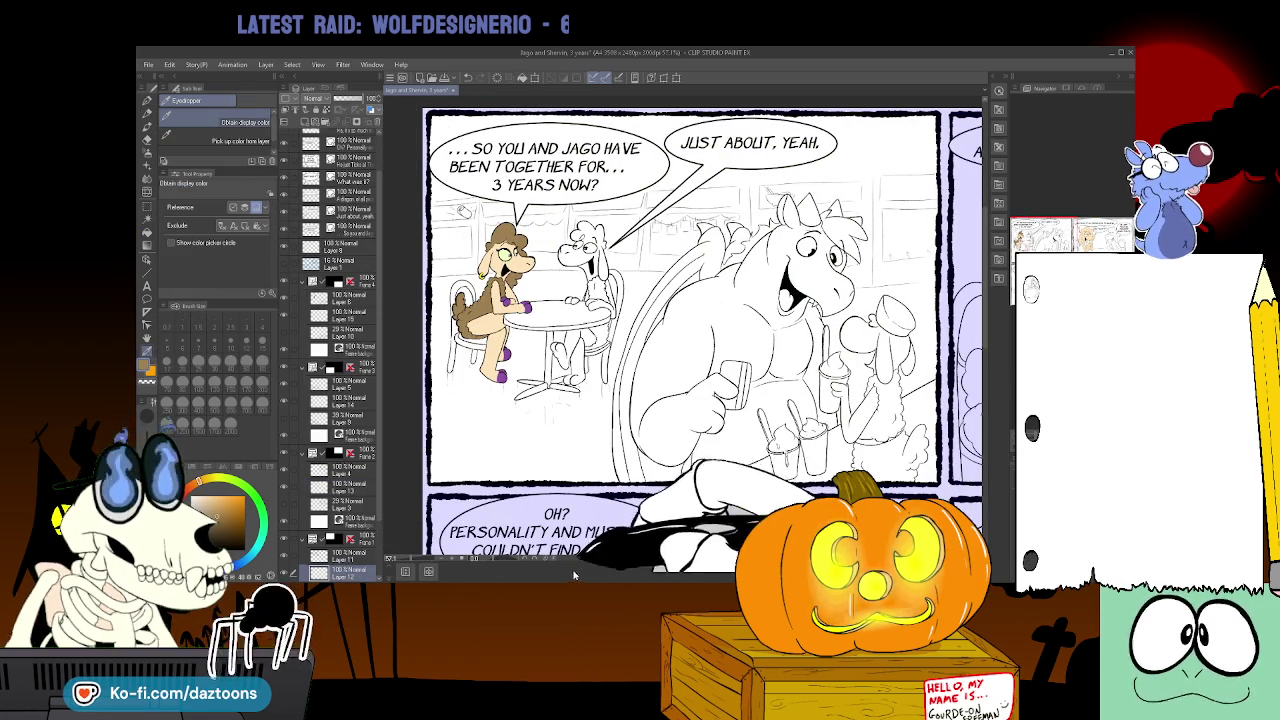
# - Select this panel's colour layer and fill the sheep's chest wool brown
pyautogui.hscroll(5, 683, 330)
pyautogui.hscroll(2, 683, 330)
pyautogui.hscroll(1, 683, 330)
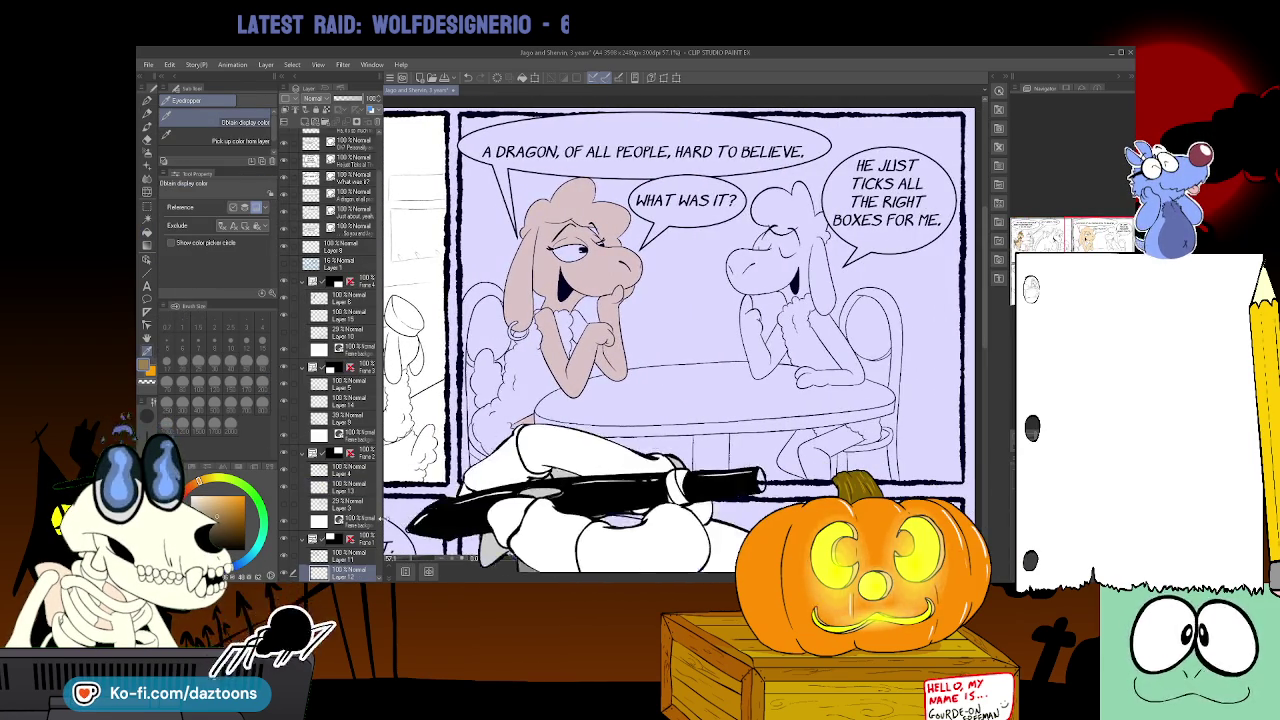
pyautogui.click(285, 383)
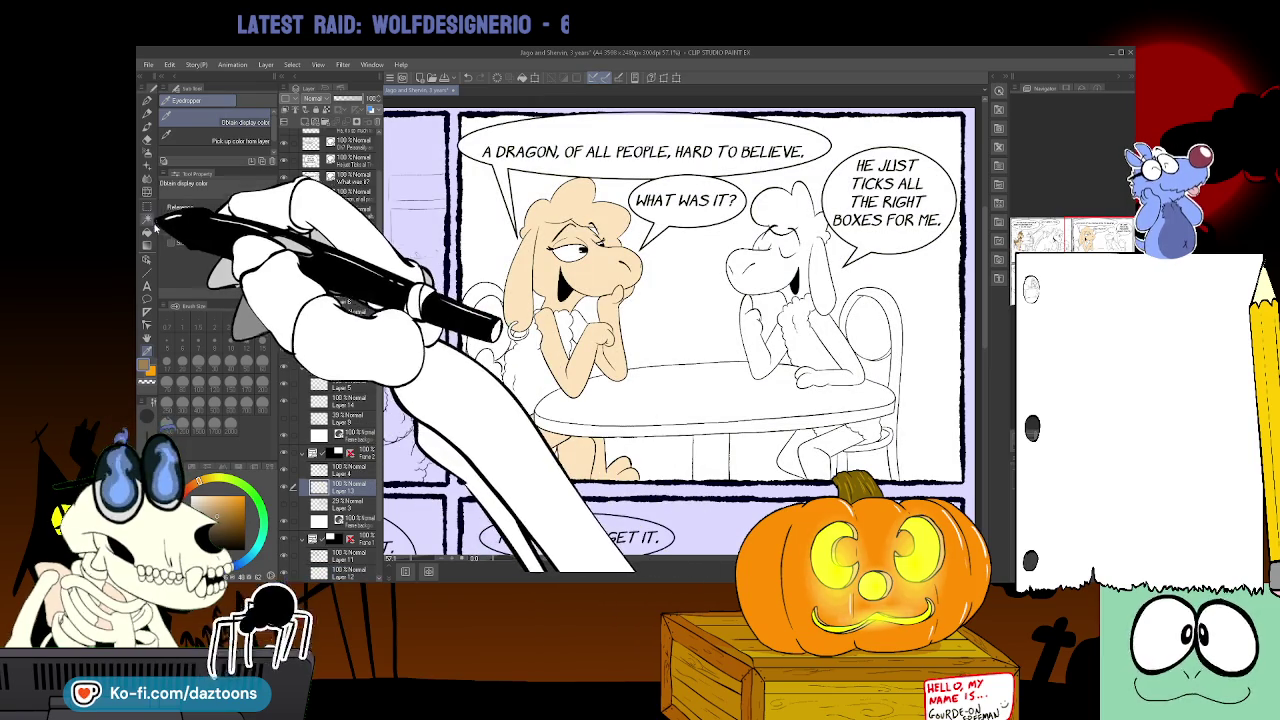
pyautogui.press('g')
pyautogui.click(528, 348)
pyautogui.click(540, 332)
pyautogui.click(490, 380)
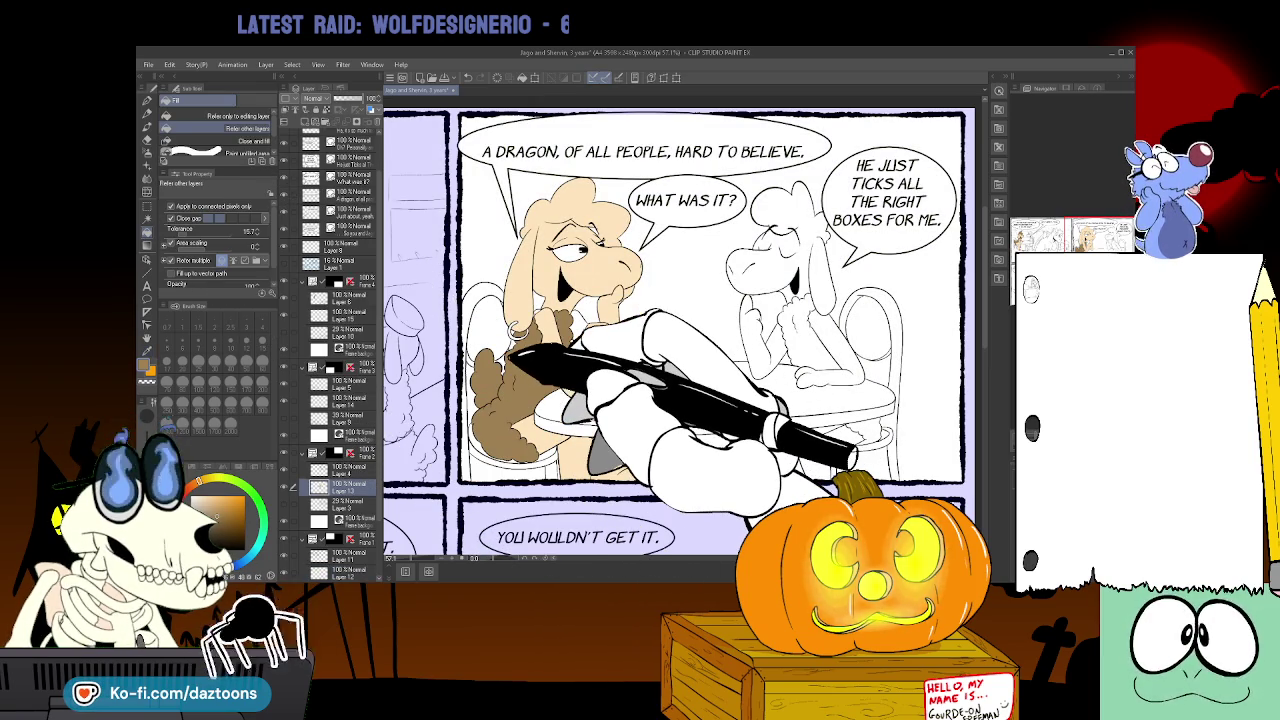
# - Touch up with the pen, then sample brown and fill the left sheep's hair
pyautogui.press('p')
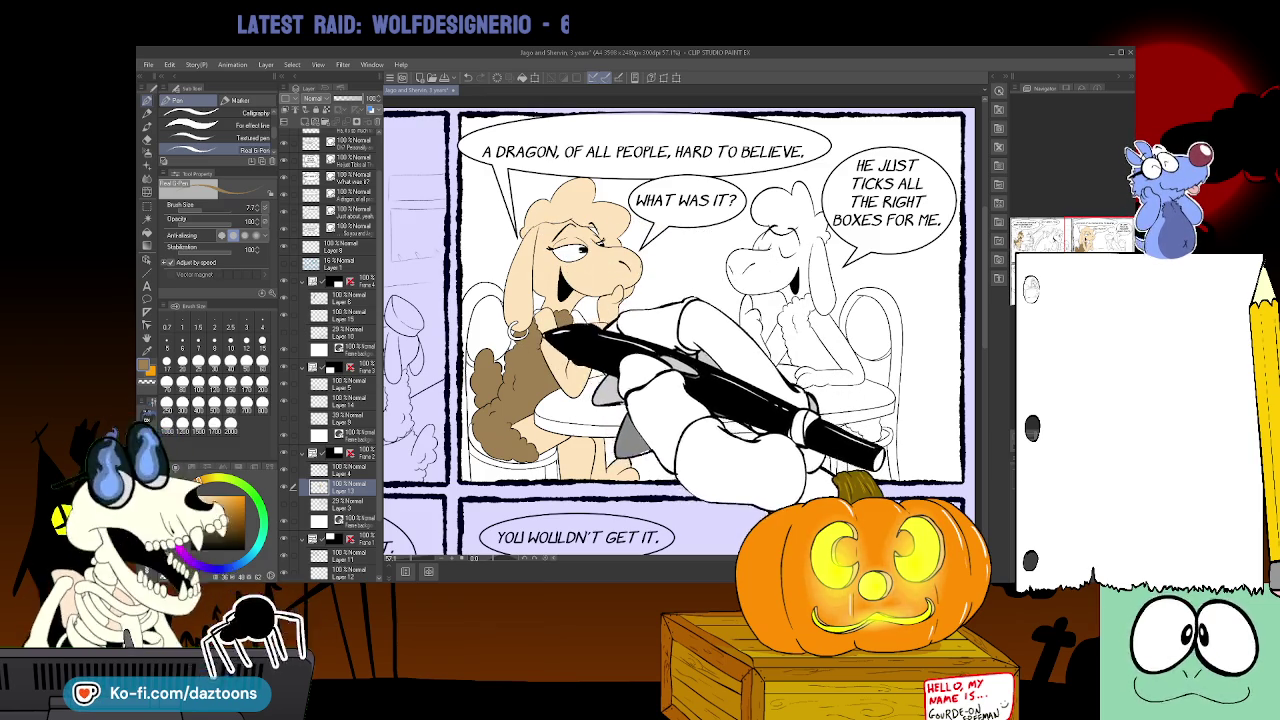
pyautogui.press('i')
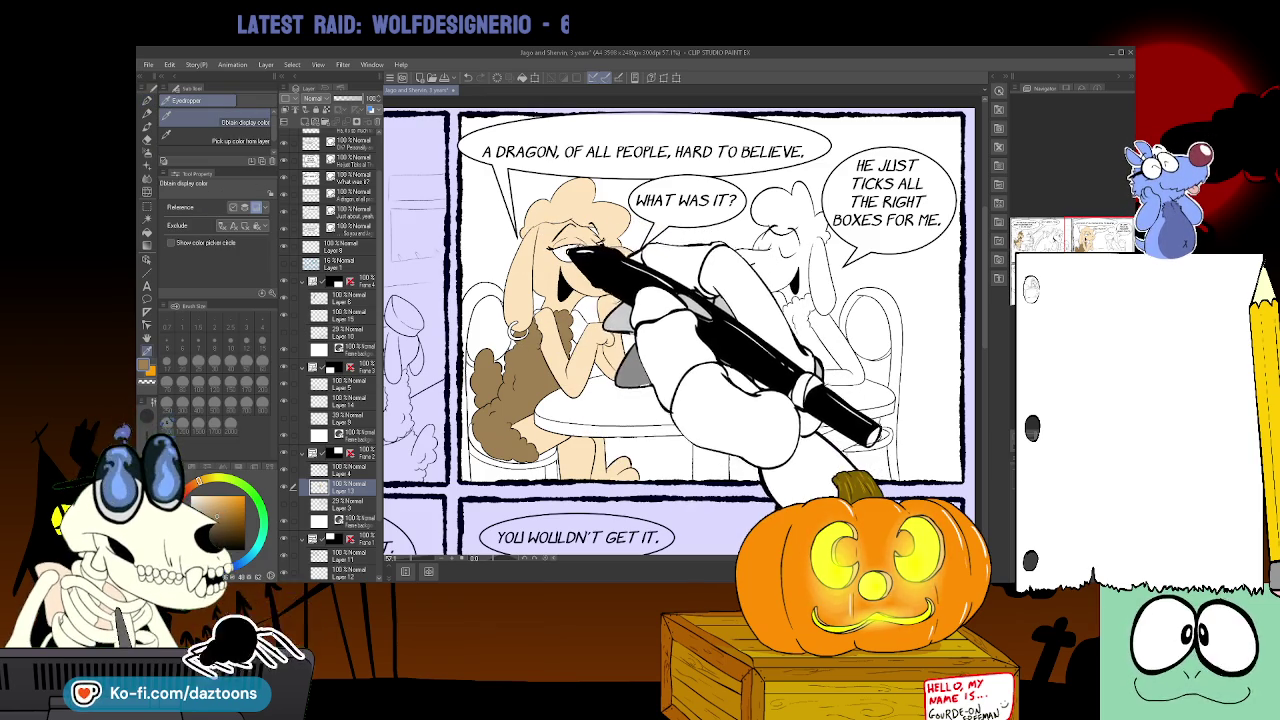
pyautogui.press('g')
pyautogui.click(585, 215)
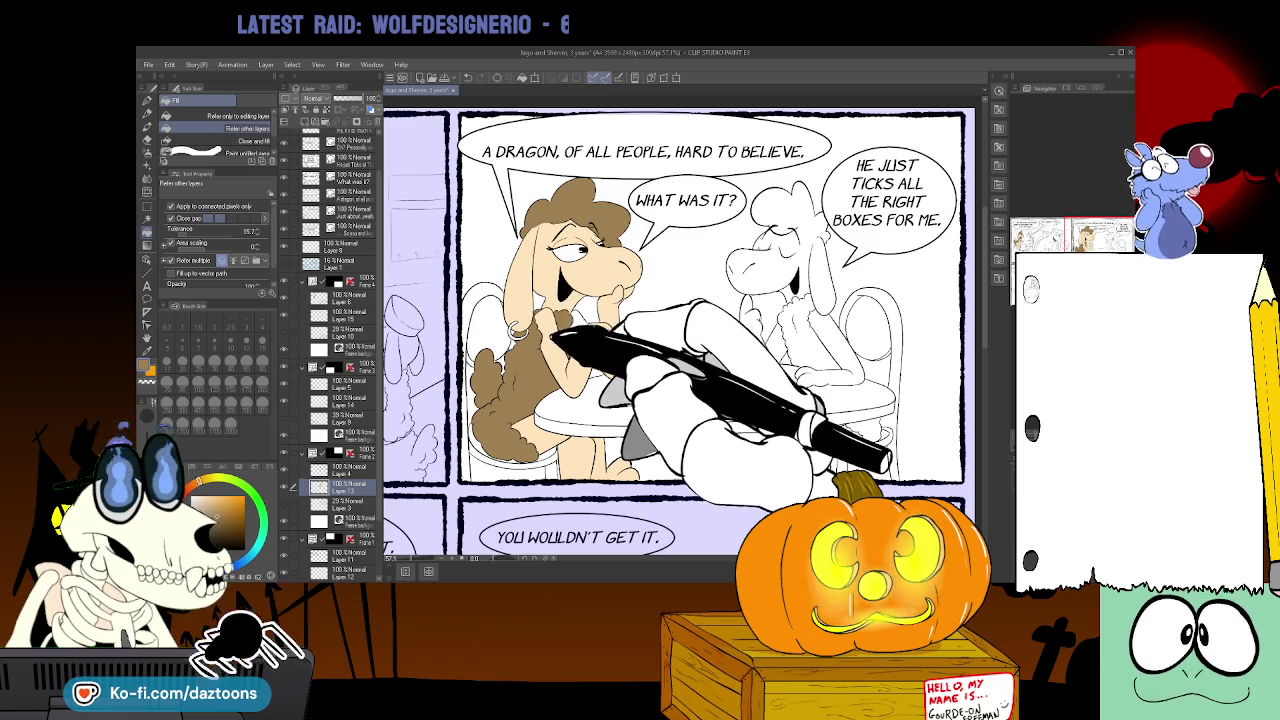
pyautogui.press('i')
pyautogui.press('g')
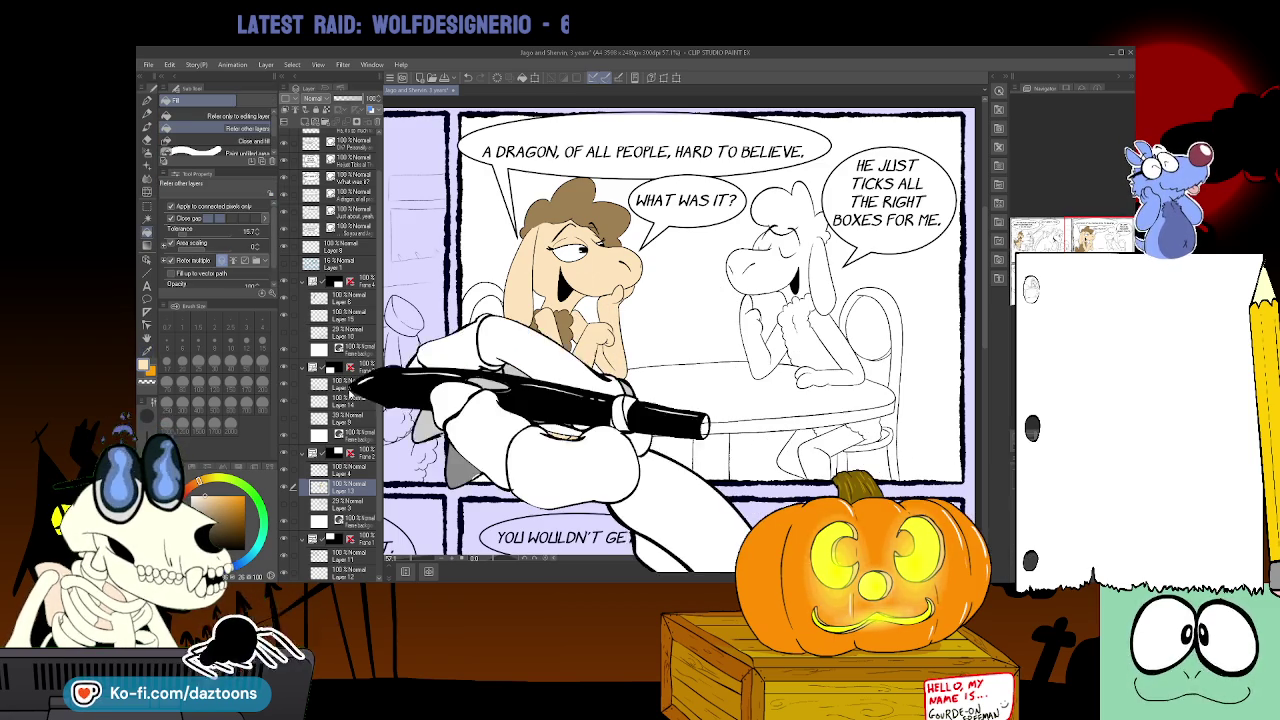
pyautogui.scroll(-5, 670, 330)
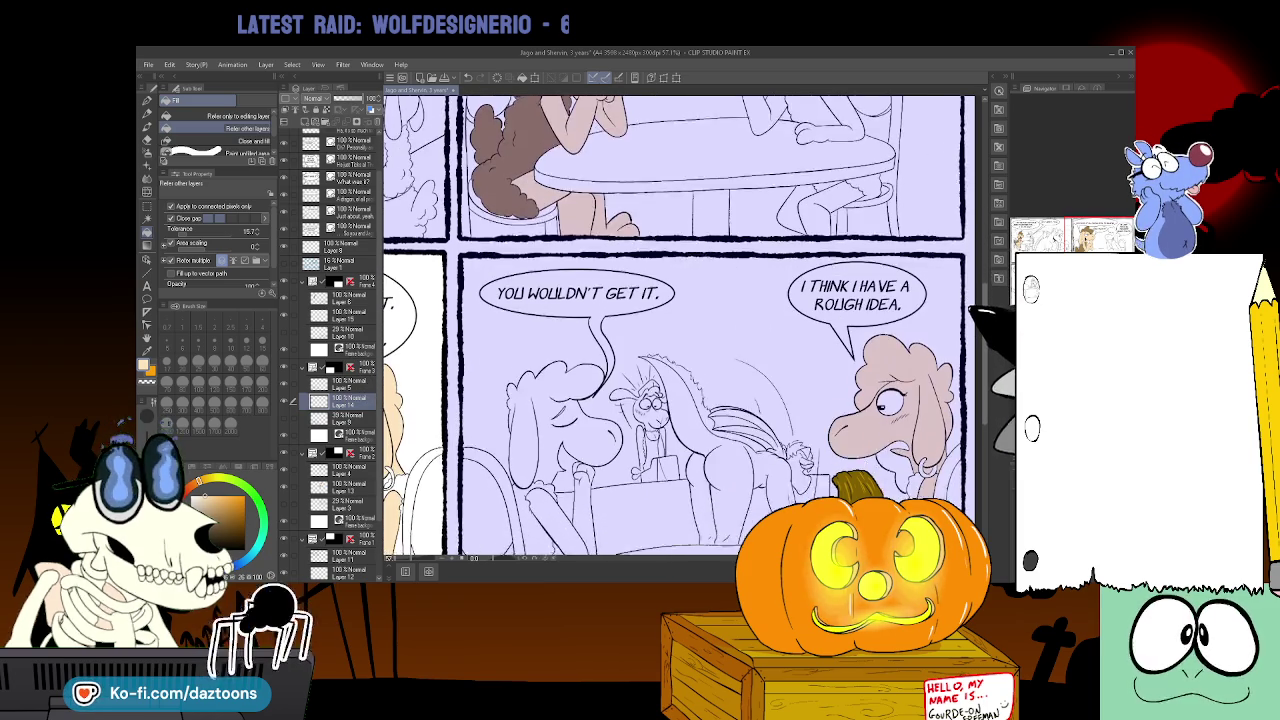
# - Select the panel's colour layer, sample the cream, and fill the sheep's hair and body cream
pyautogui.hscroll(-5, 735, 545)
pyautogui.hscroll(-1, 735, 545)
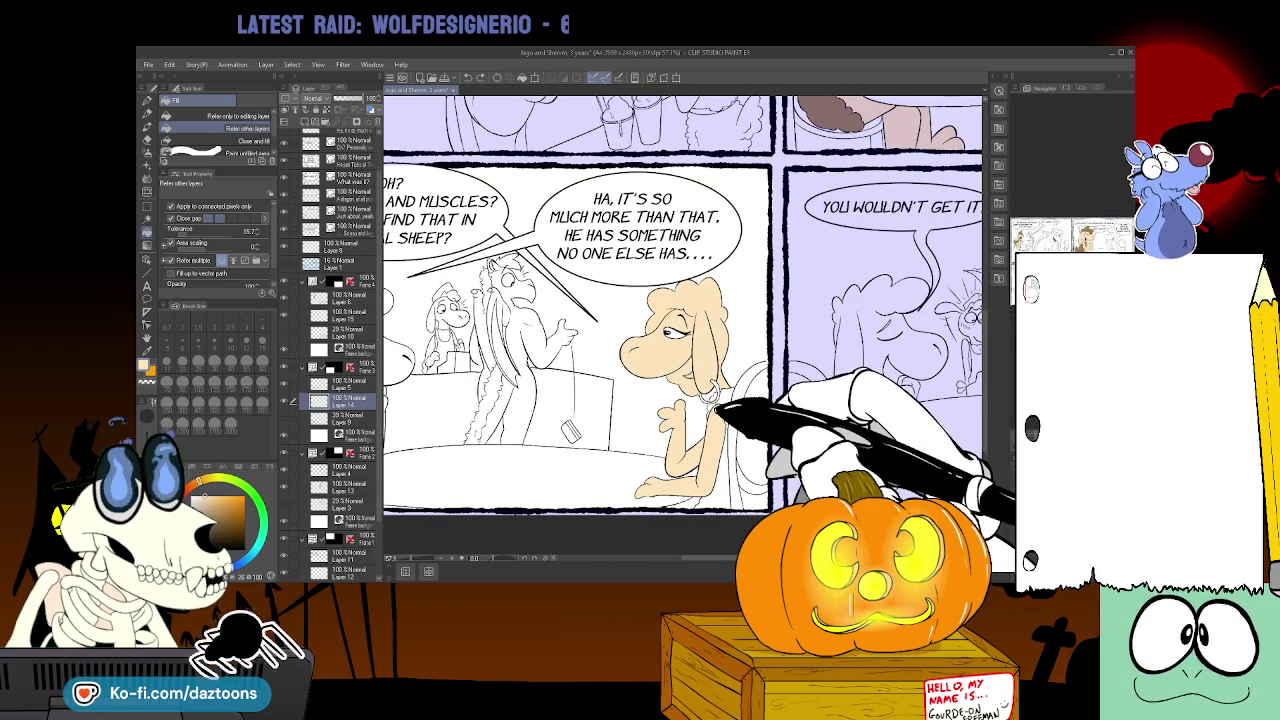
pyautogui.scroll(2, 680, 325)
pyautogui.scroll(2, 680, 325)
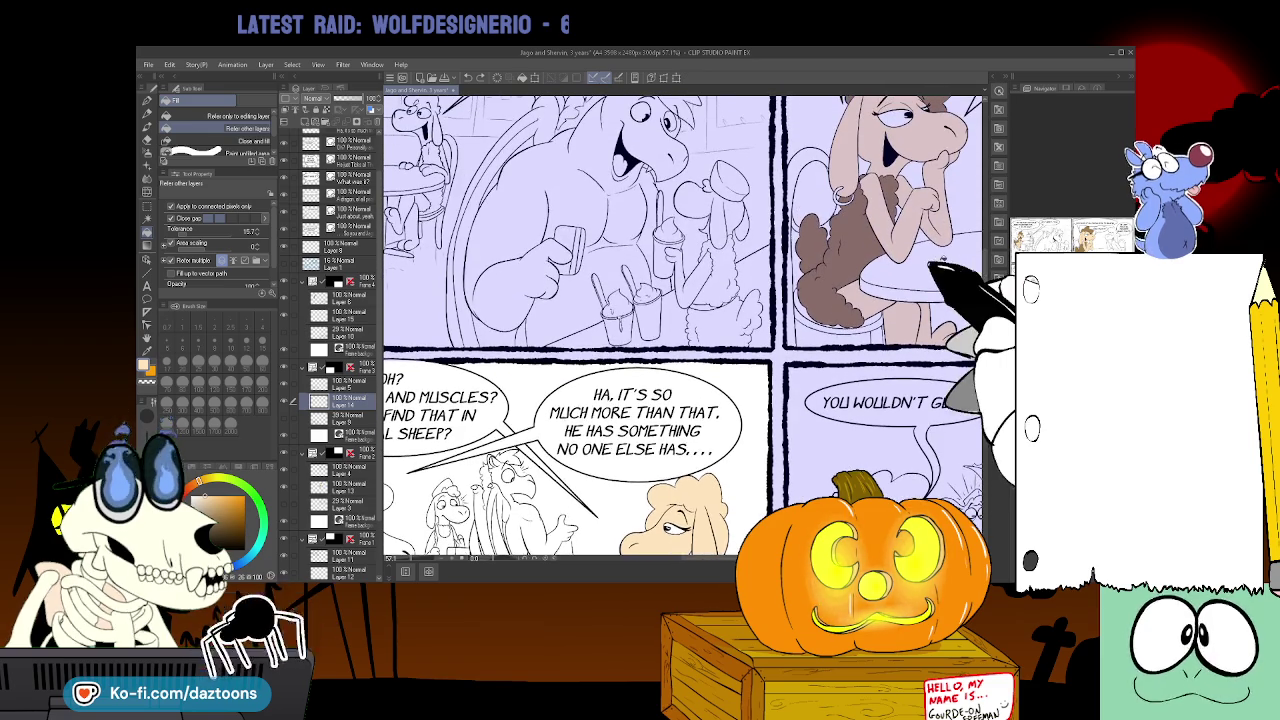
pyautogui.click(347, 484)
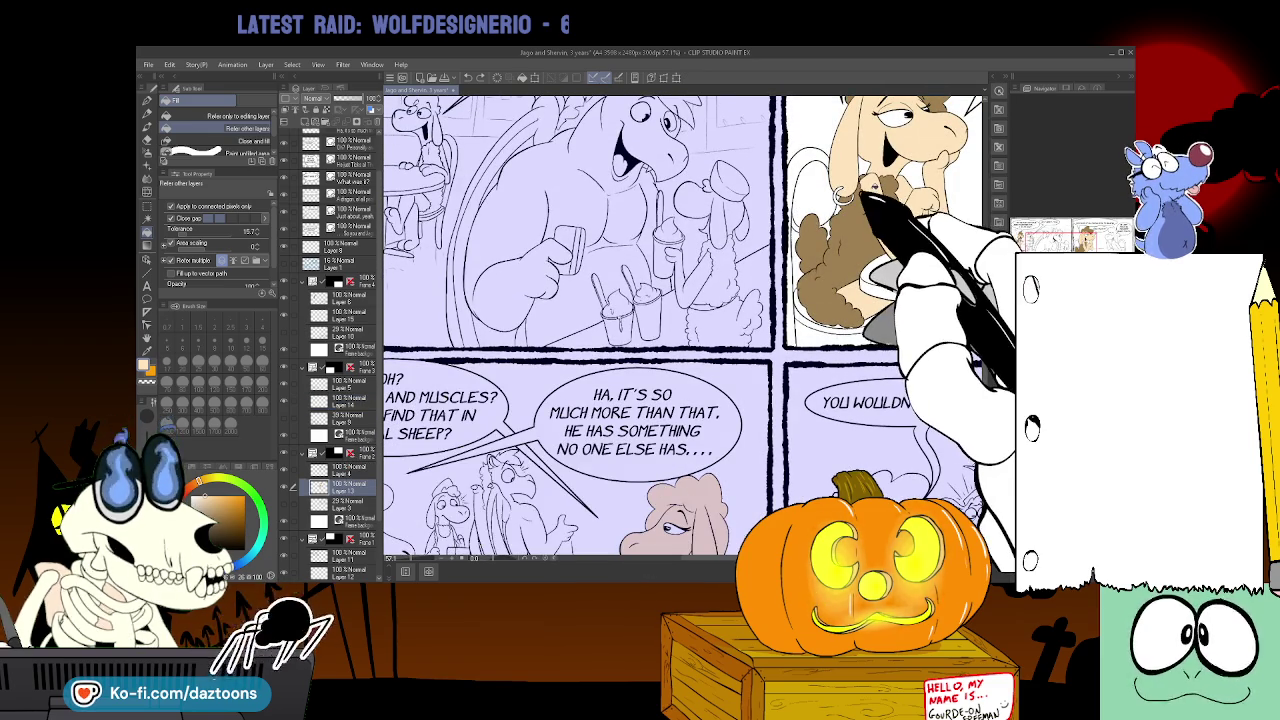
pyautogui.press('i')
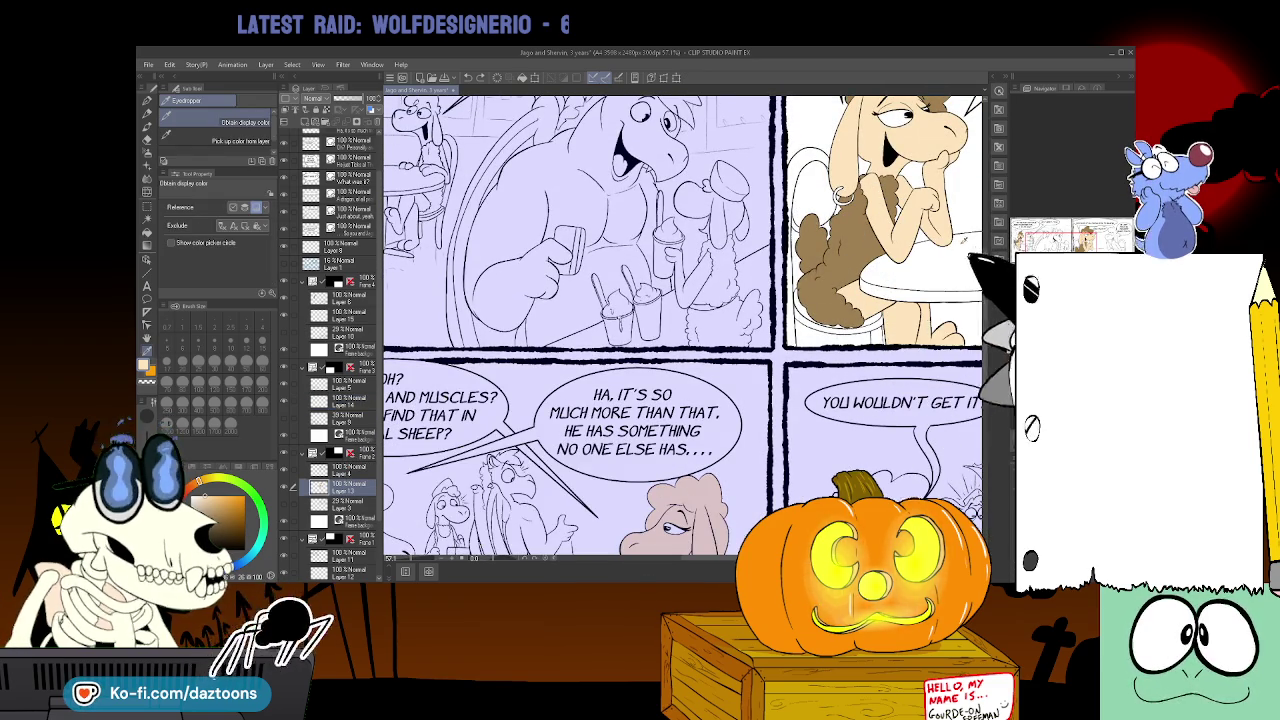
pyautogui.scroll(-2, 680, 325)
pyautogui.scroll(-2, 680, 325)
pyautogui.press('g')
pyautogui.press('g')
pyautogui.click(660, 410)
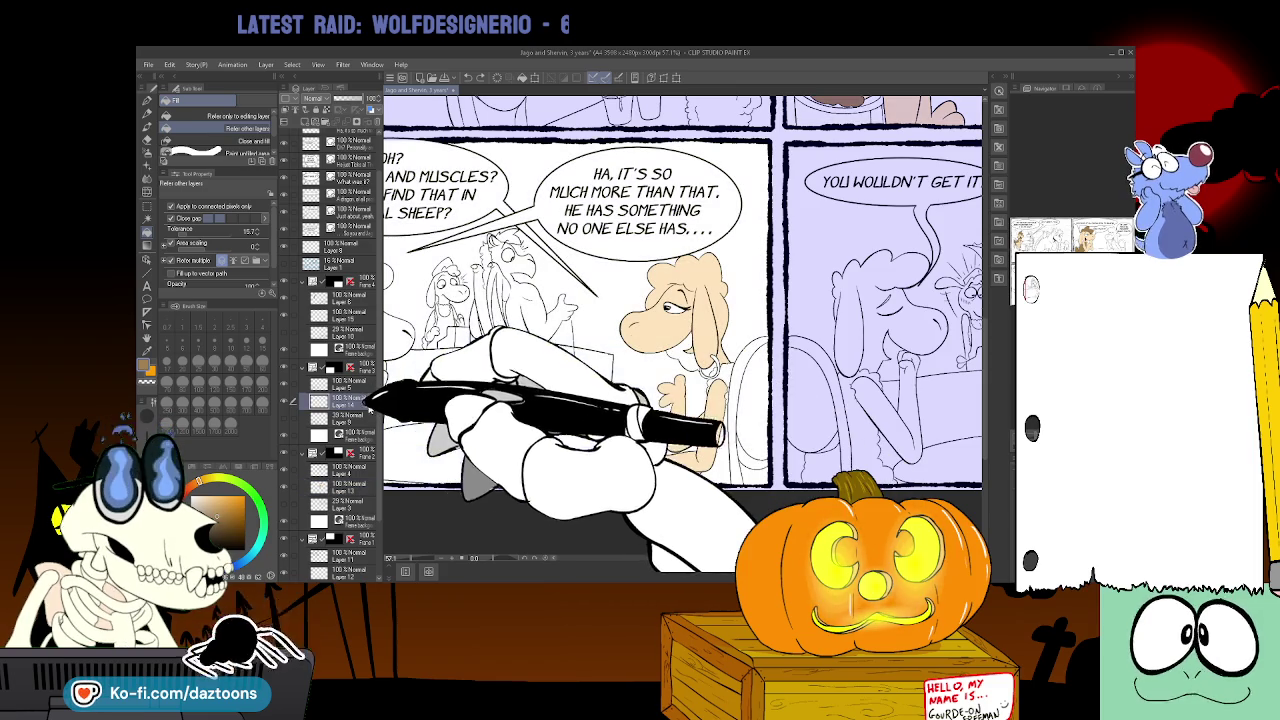
pyautogui.click(340, 400)
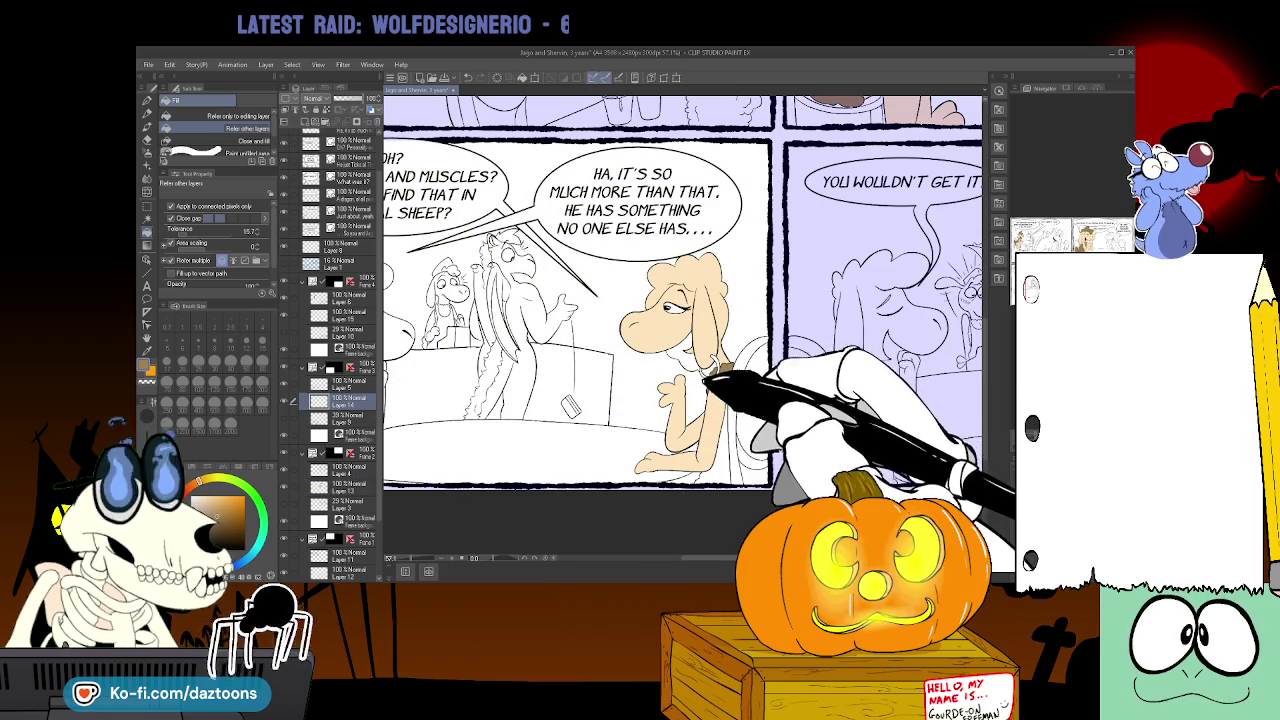
# - Fill the sheep's top and curly hair brown
pyautogui.click(730, 420)
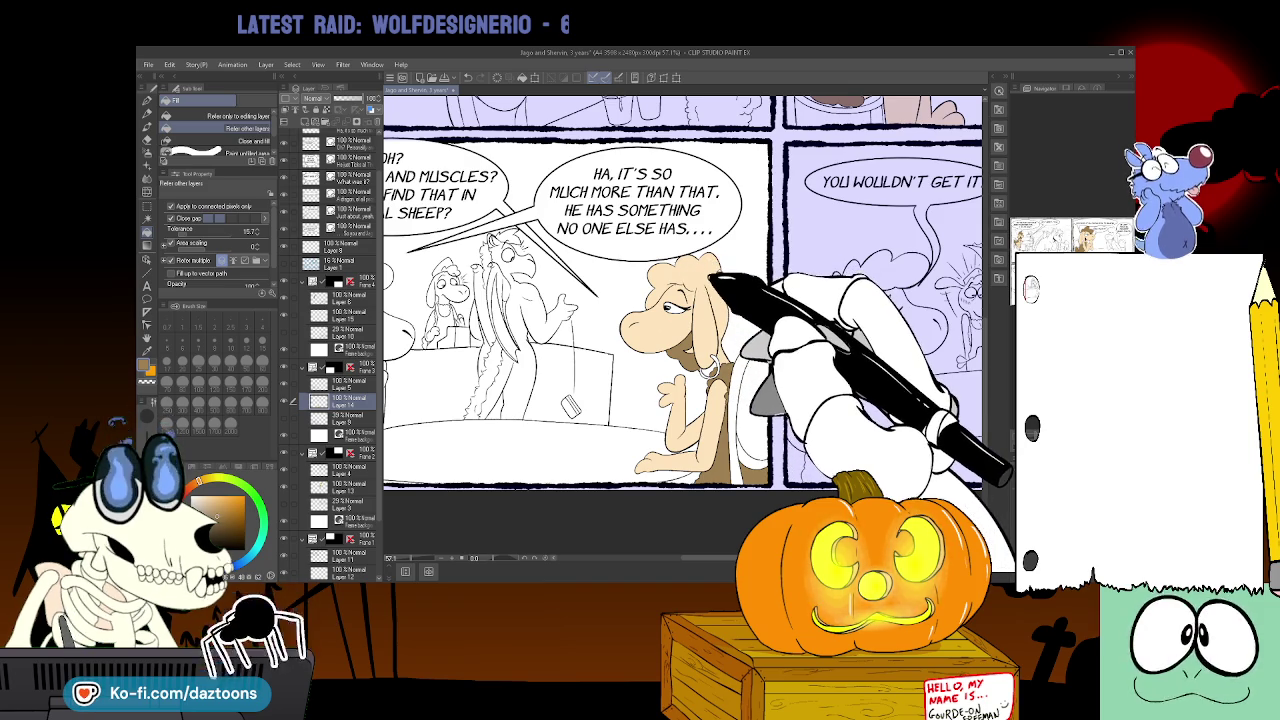
pyautogui.press('p')
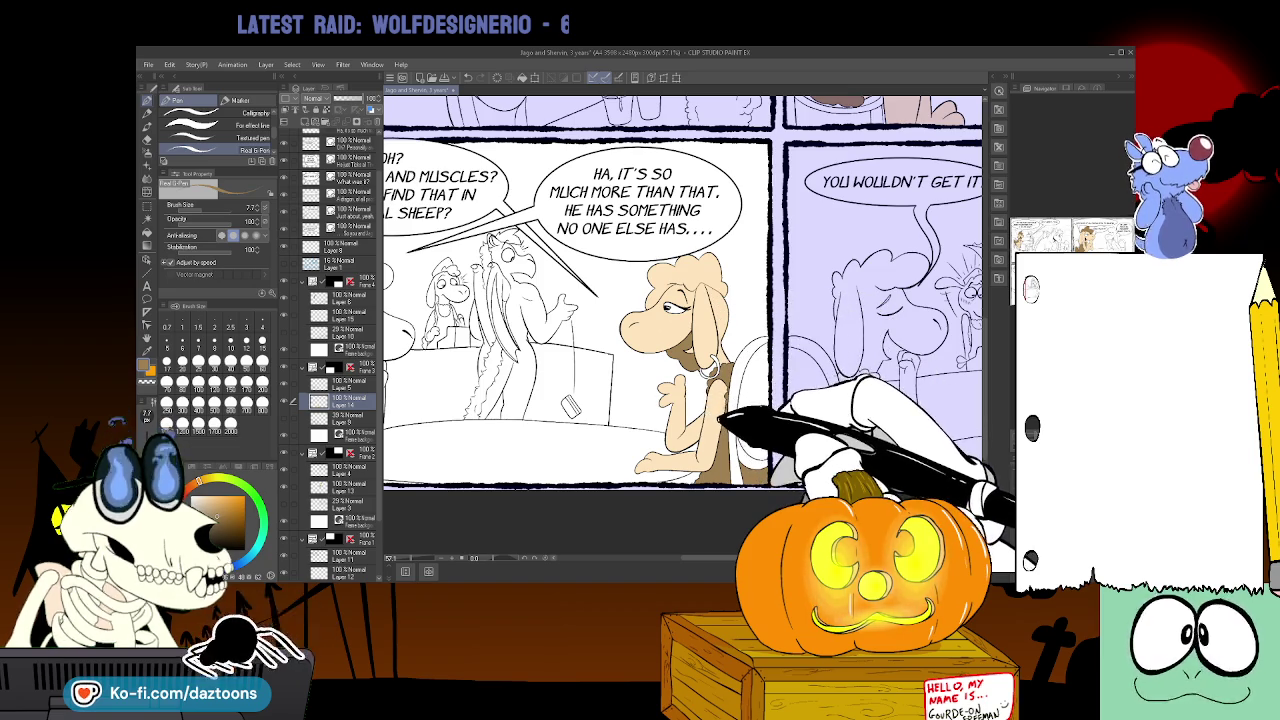
pyautogui.press('i')
pyautogui.press('g')
pyautogui.press('g')
pyautogui.click(700, 298)
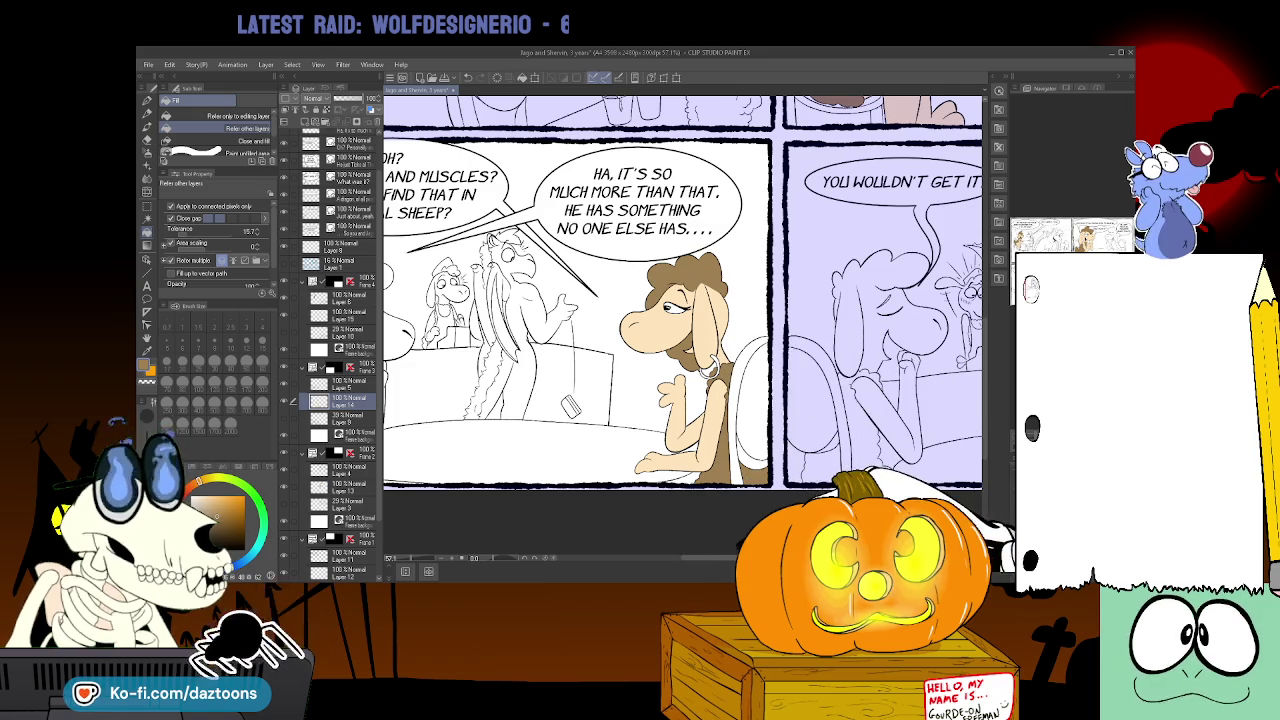
pyautogui.hscroll(3, 680, 290)
# - Select the right sheep's colour layer and undo to reveal its braided beard and earring
pyautogui.hscroll(1, 680, 290)
pyautogui.hscroll(6, 680, 290)
pyautogui.hscroll(1, 680, 290)
pyautogui.hscroll(-1, 600, 290)
pyautogui.hscroll(-1, 600, 290)
pyautogui.hscroll(-1, 600, 290)
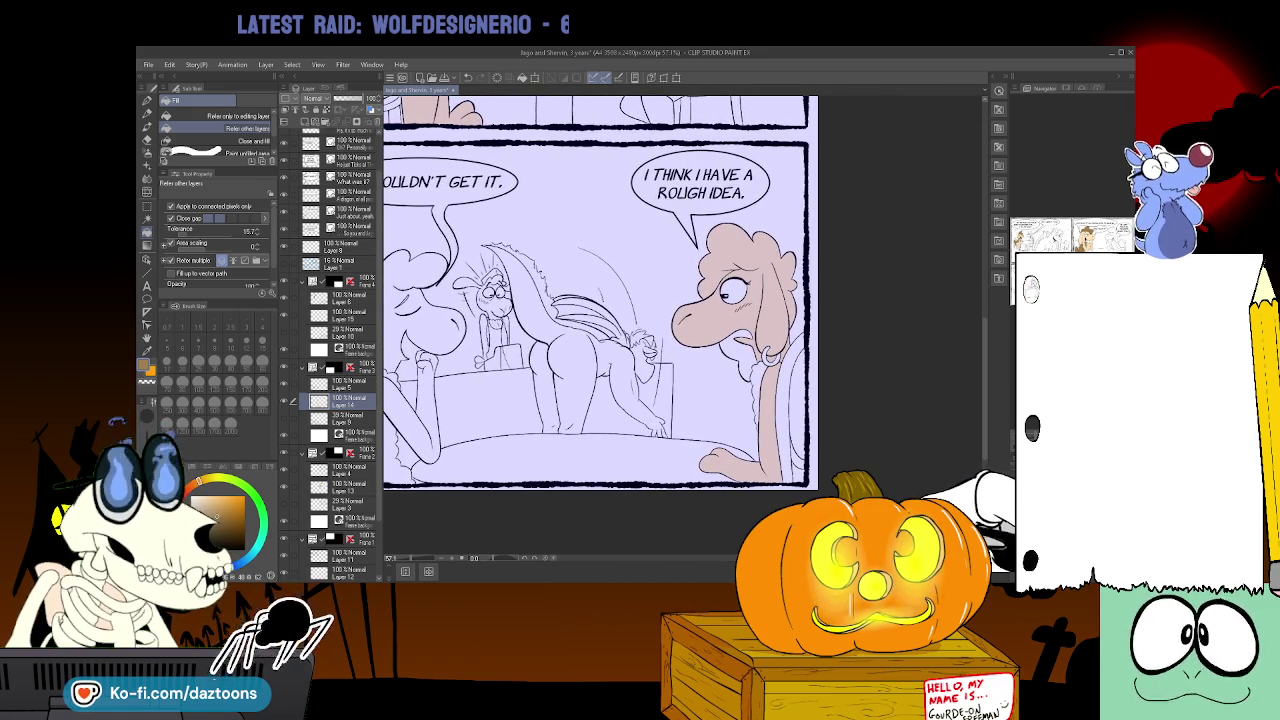
pyautogui.click(340, 316)
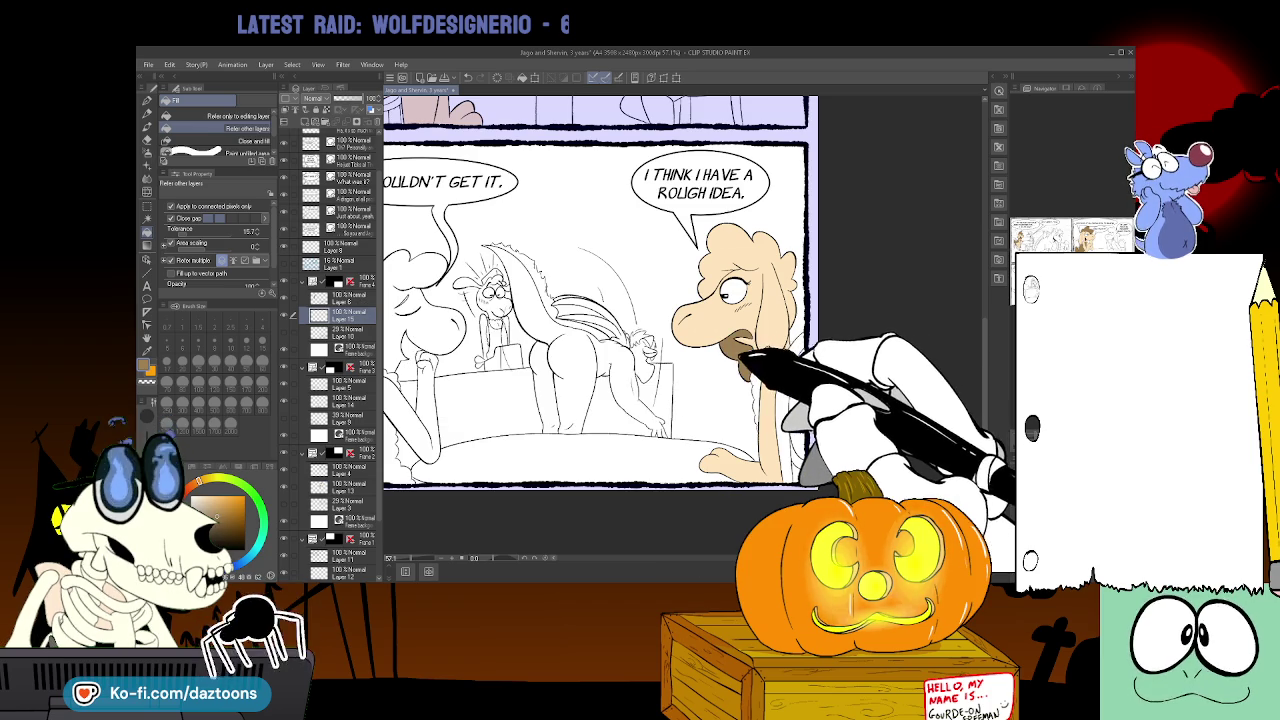
pyautogui.hotkey('ctrl', 'z')
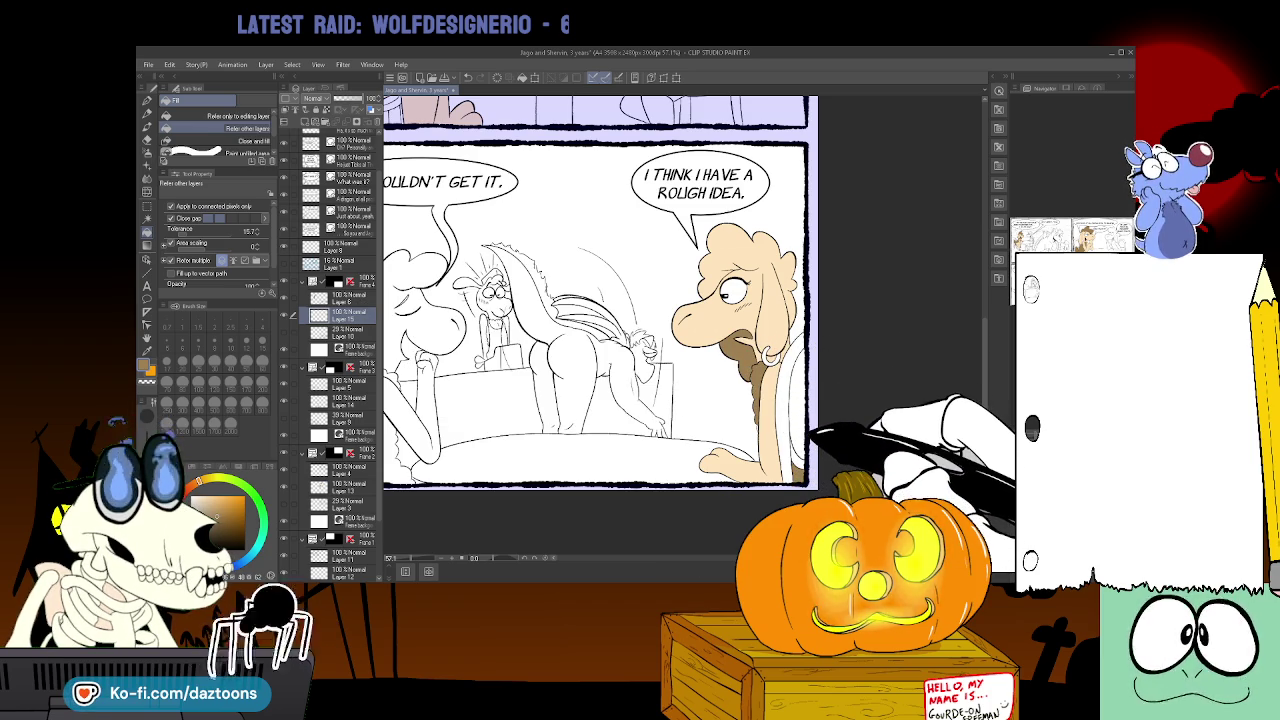
# - Fill the right sheep's curly hair brown
pyautogui.press('p')
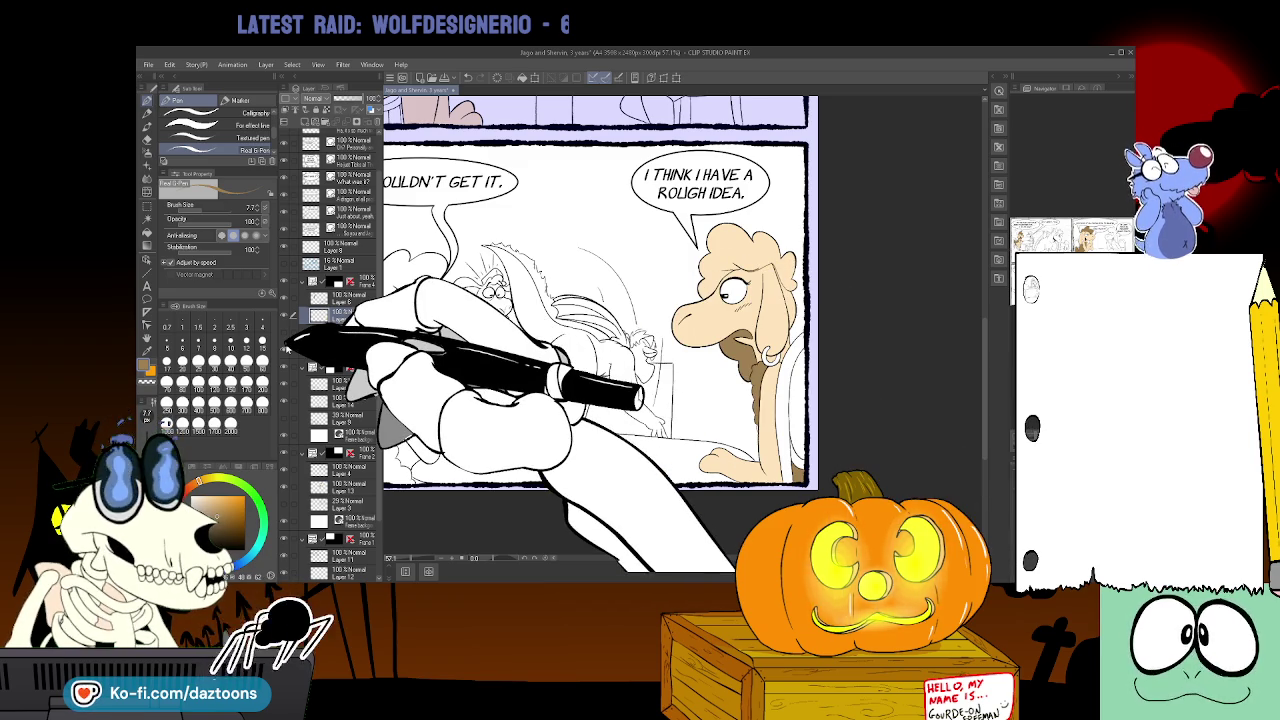
pyautogui.press('g')
pyautogui.click(735, 262)
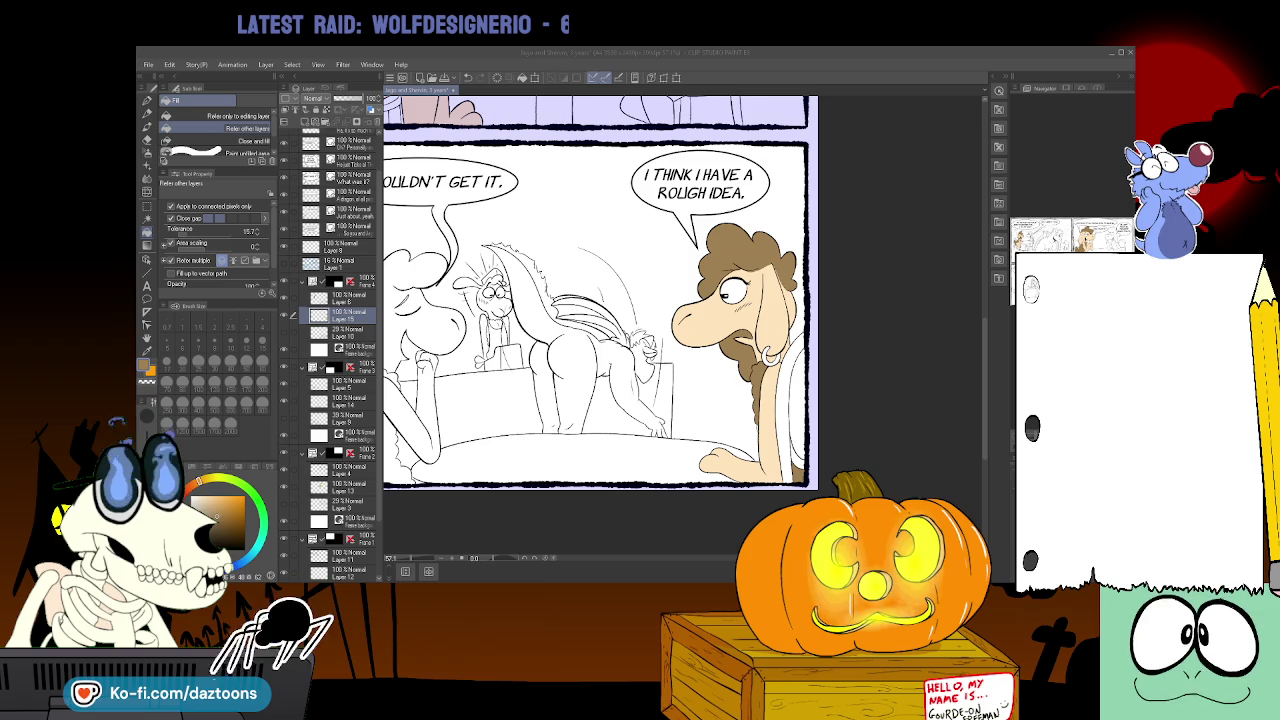
pyautogui.hotkey('alt', 'Tab')
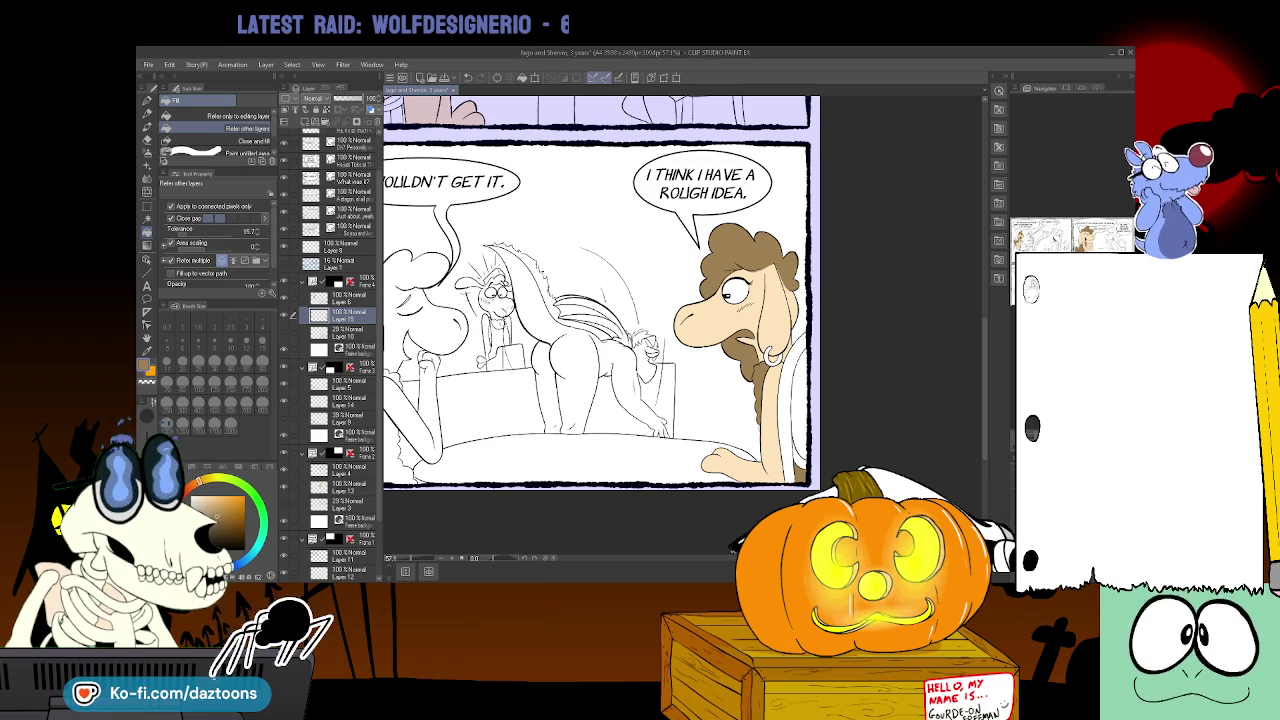
pyautogui.hscroll(-3, 693, 543)
pyautogui.hscroll(-3, 693, 543)
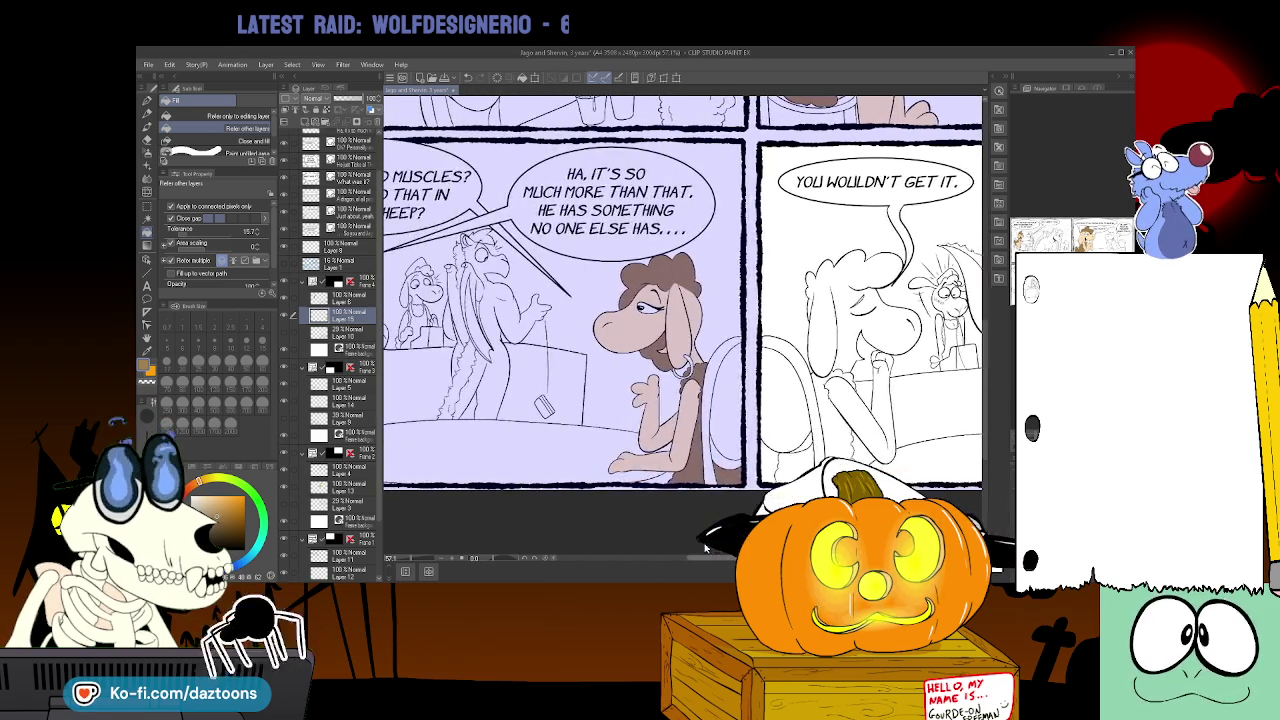
# - Scroll the view back to the HA, IT'S SO MUCH MORE THAN THAT panel
pyautogui.hscroll(-3, 693, 543)
pyautogui.hscroll(-2, 693, 543)
pyautogui.hscroll(3, 693, 543)
pyautogui.hscroll(2, 693, 543)
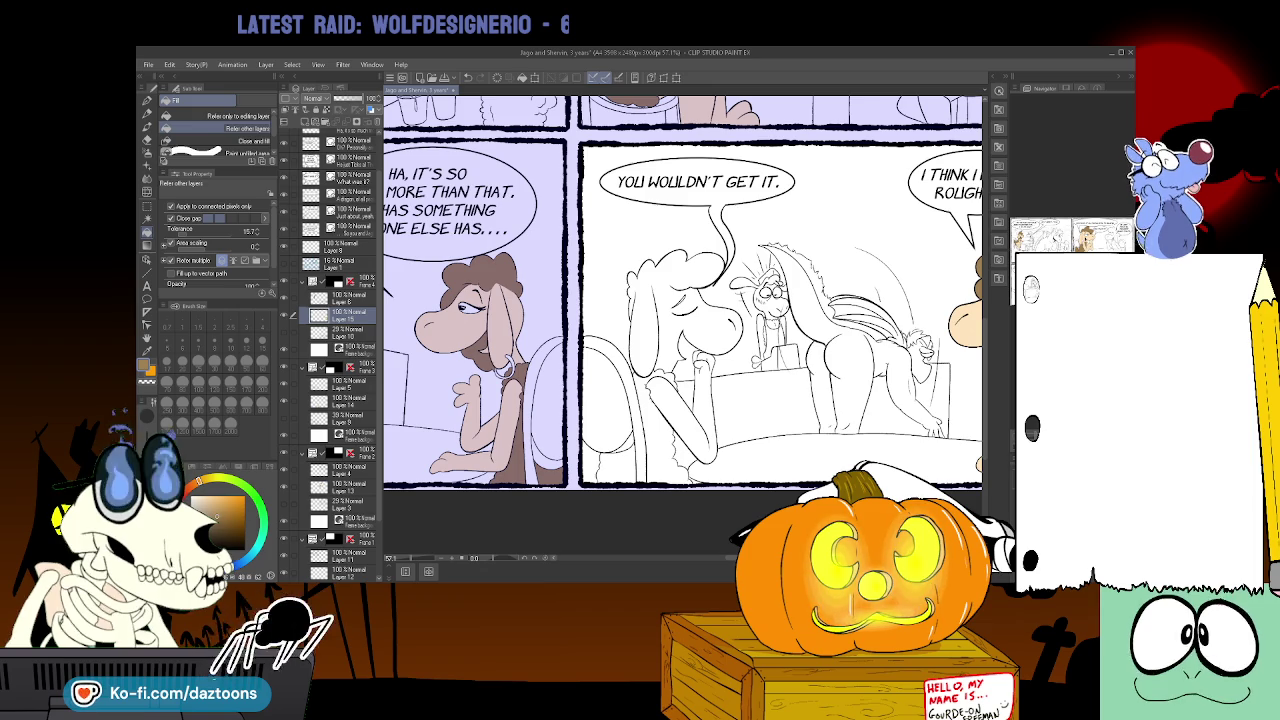
# - Sample the green from the café sheep's head with the lavender tint hidden, then restore the tint
pyautogui.hscroll(5, 682, 290)
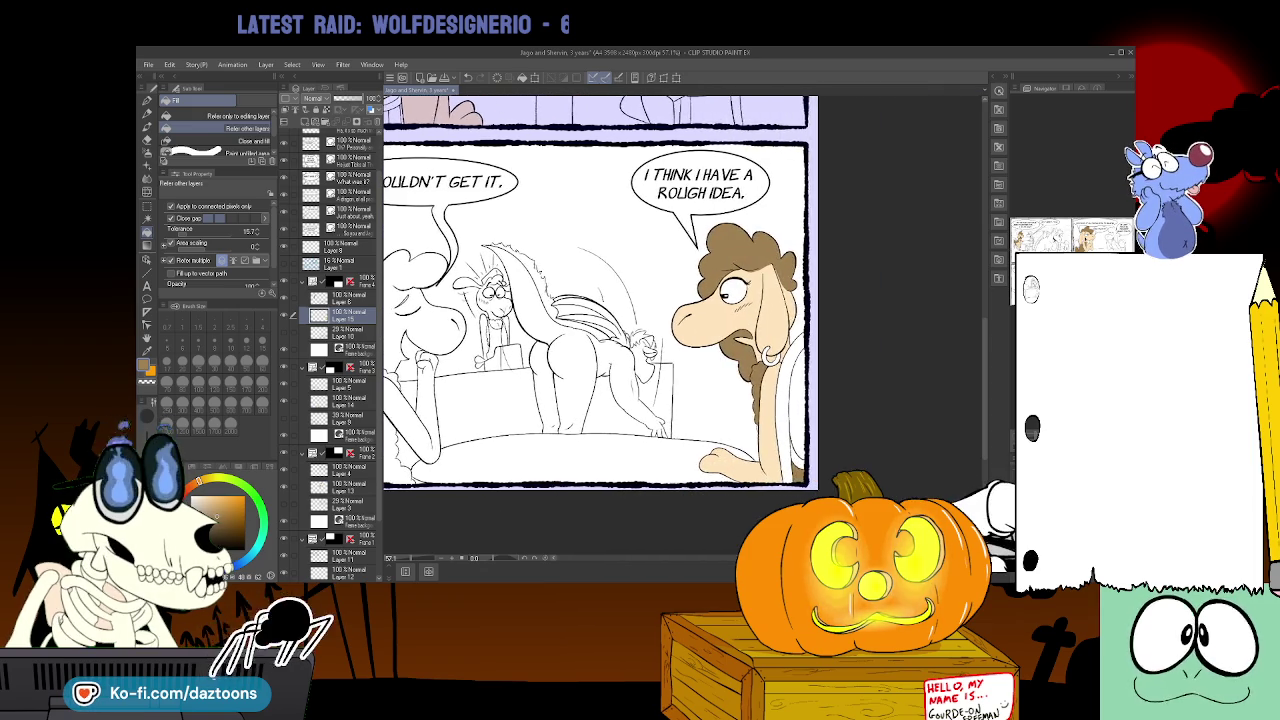
pyautogui.hscroll(-8, 682, 290)
pyautogui.hscroll(-5, 682, 320)
pyautogui.scroll(3, 682, 320)
pyautogui.scroll(3, 682, 320)
pyautogui.click(355, 555)
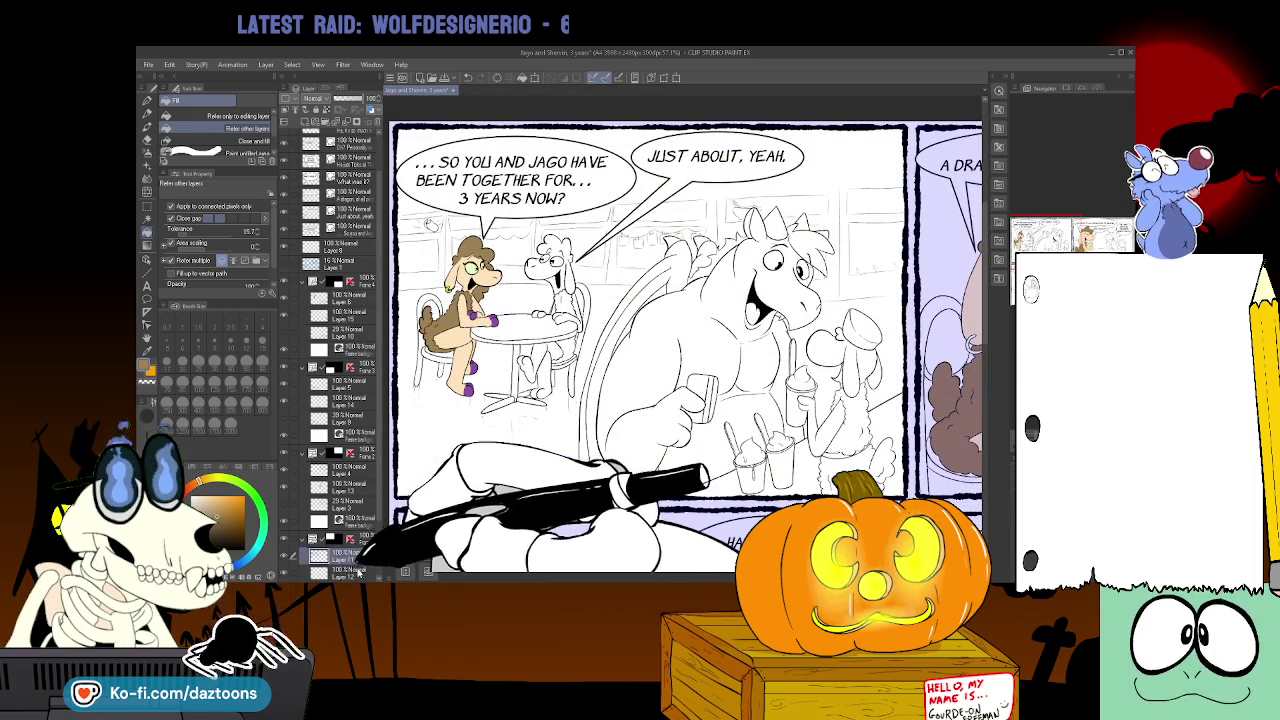
pyautogui.press('i')
pyautogui.click(468, 266)
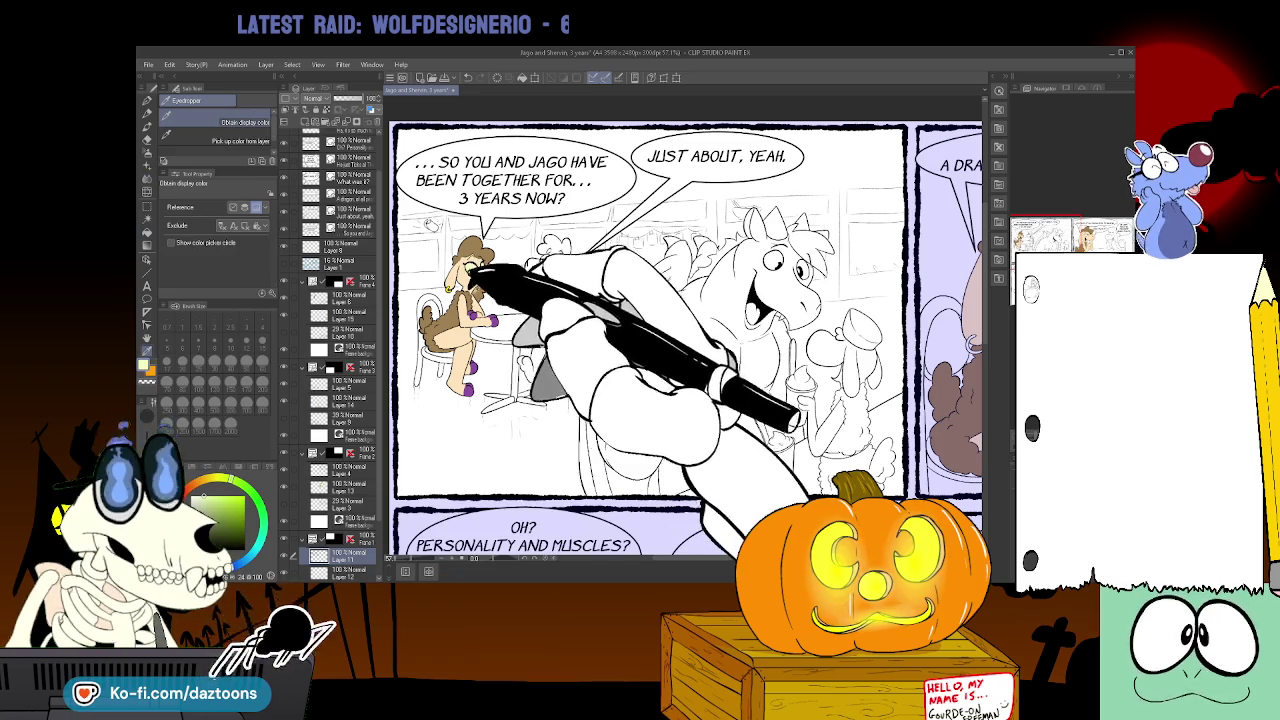
pyautogui.click(355, 490)
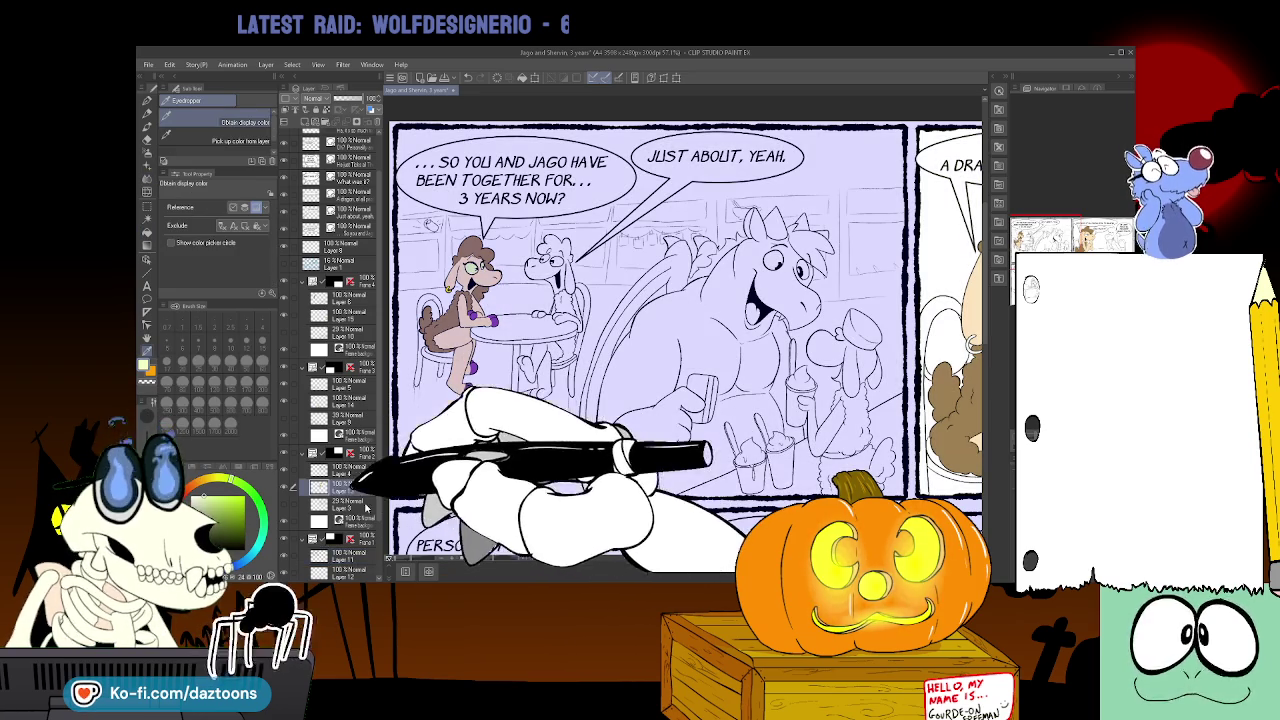
# - Return to the Fill tool and select the rough-idea panel's colour layer
pyautogui.moveTo(800, 350); pyautogui.dragTo(553, 350)
pyautogui.moveTo(619, 303); pyautogui.dragTo(392, 303)
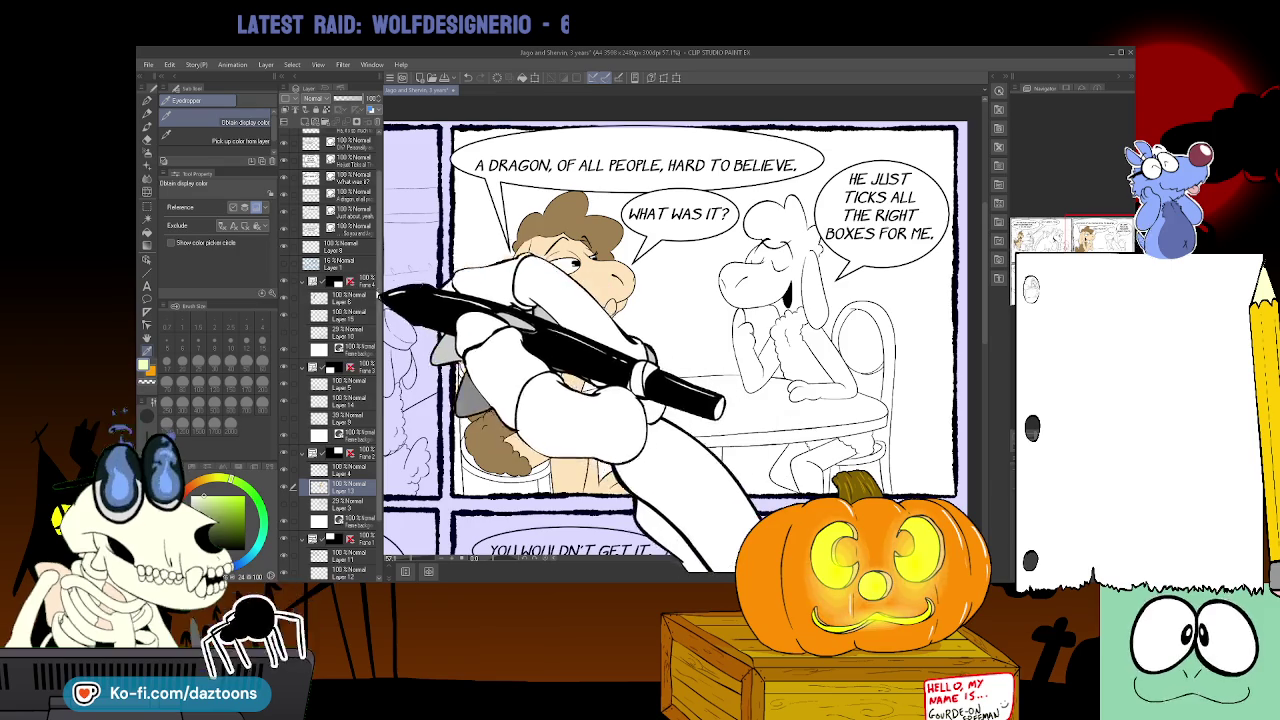
pyautogui.click(147, 230)
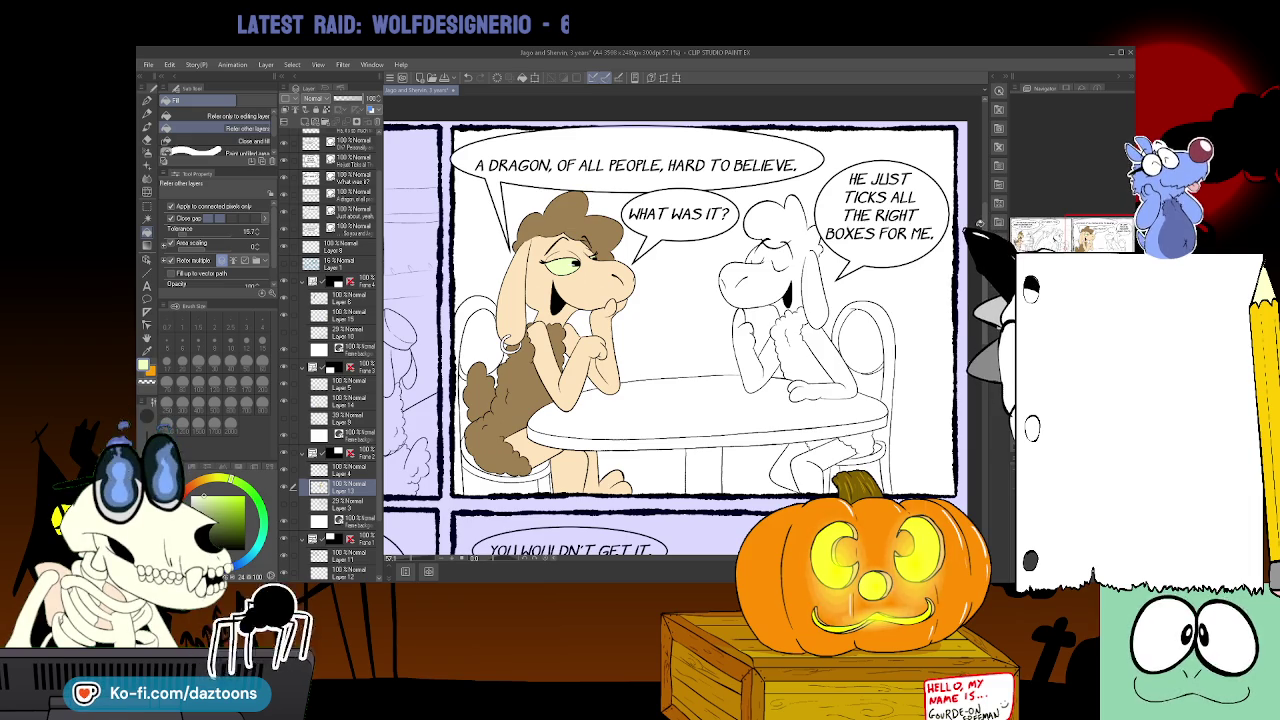
pyautogui.scroll(-3, 670, 330)
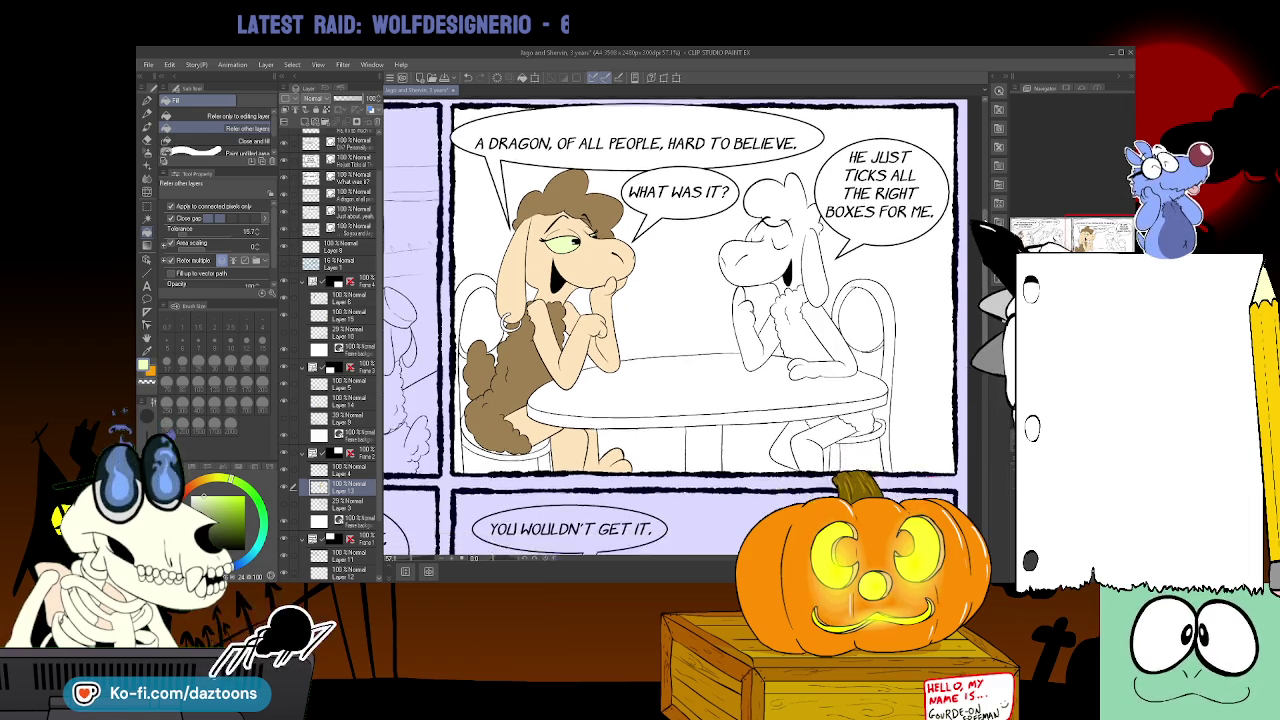
pyautogui.scroll(-4, 670, 330)
pyautogui.scroll(-4, 670, 330)
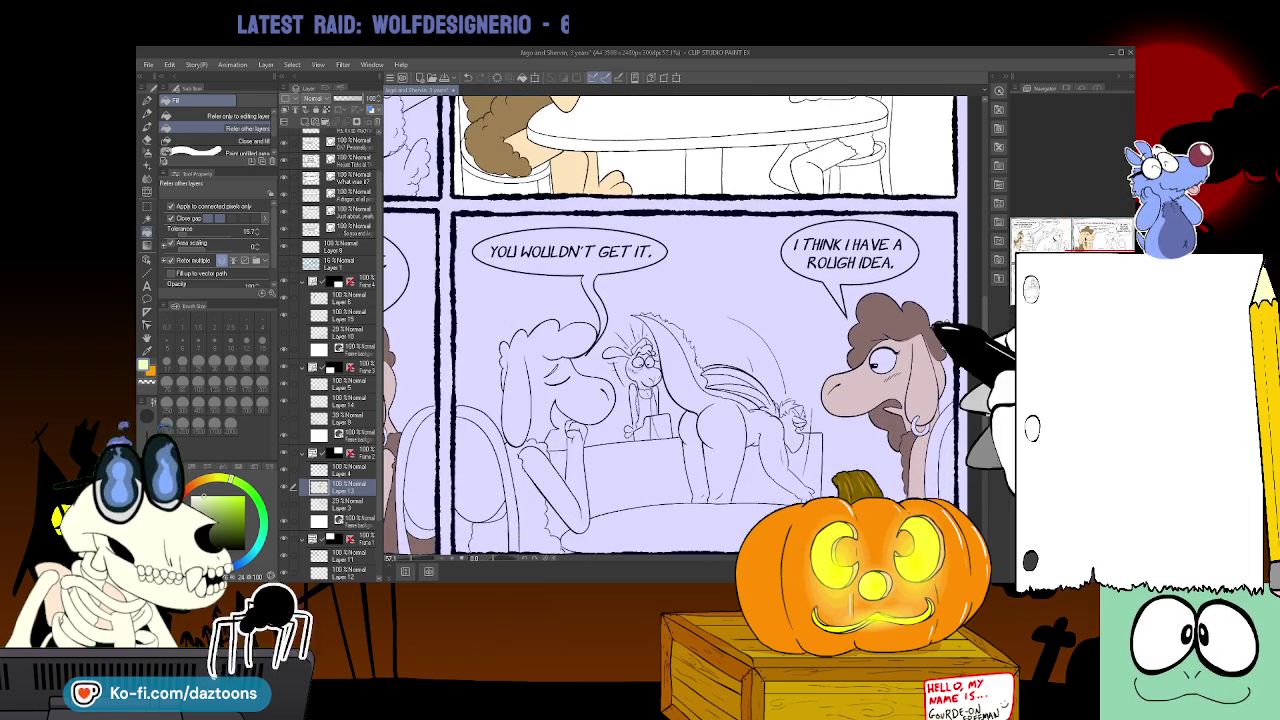
pyautogui.hscroll(-3, 670, 330)
pyautogui.hscroll(-3, 670, 330)
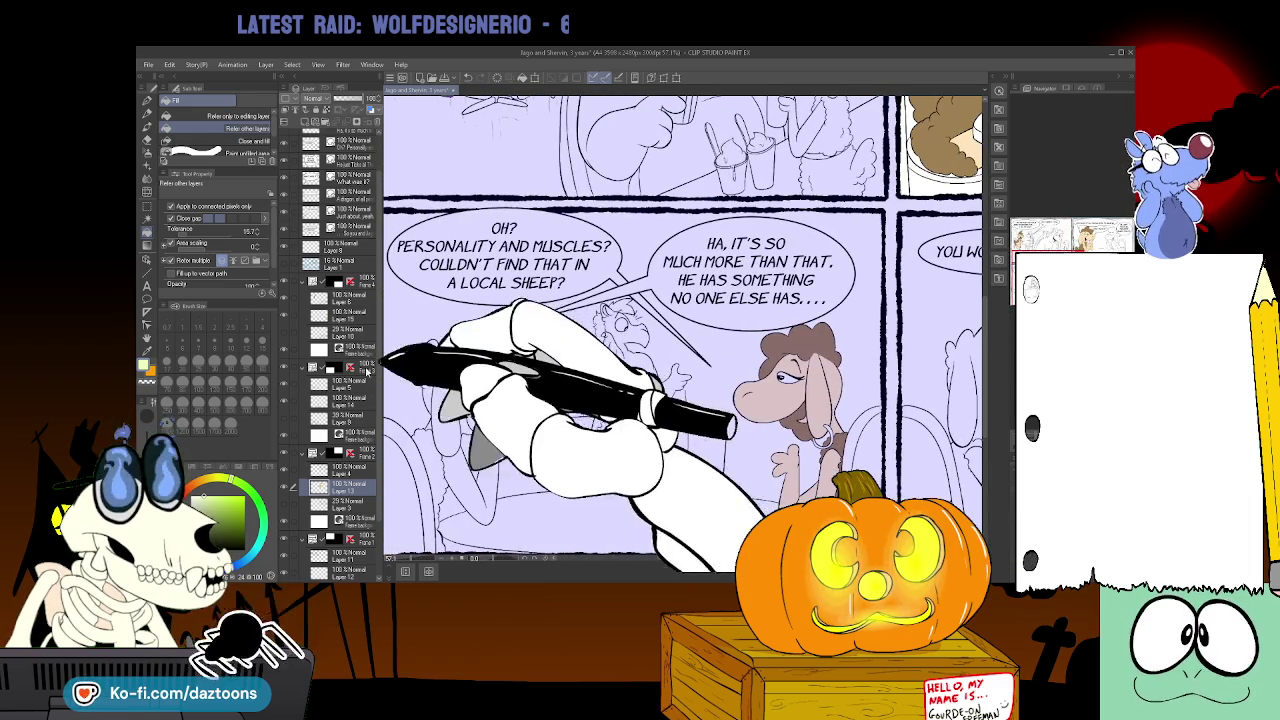
pyautogui.hscroll(1, 697, 562)
pyautogui.hscroll(6, 697, 562)
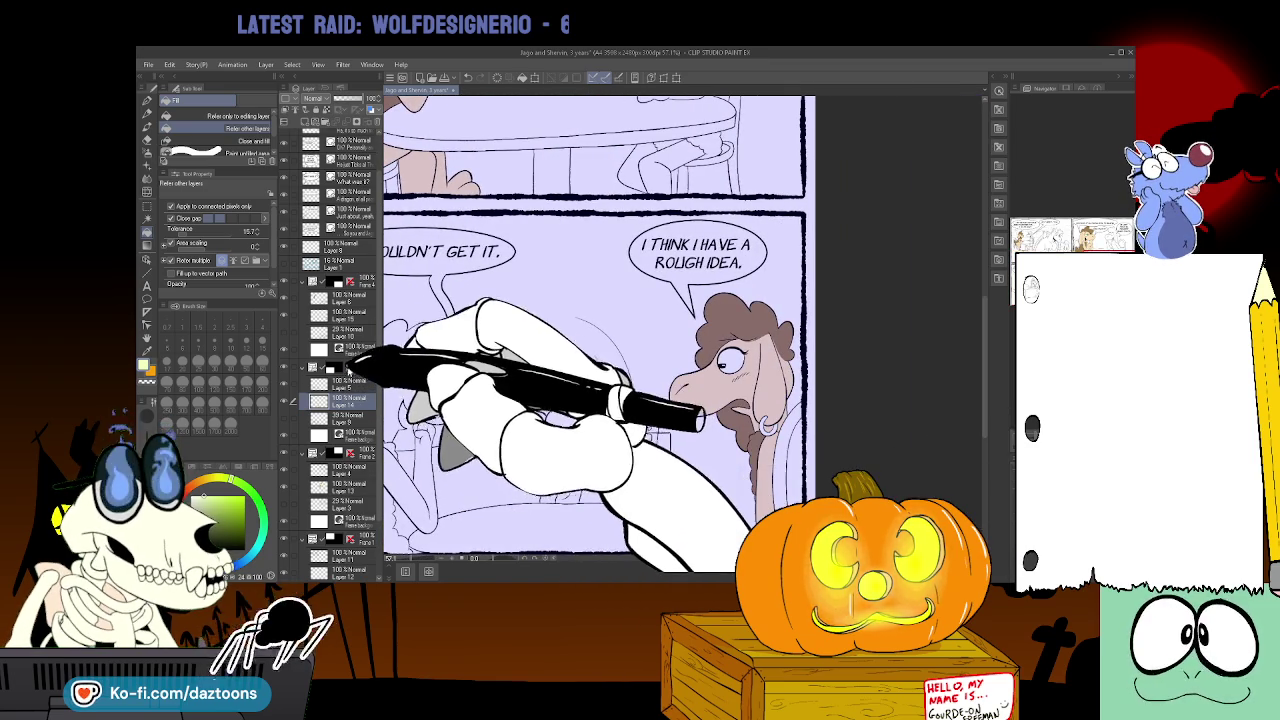
pyautogui.click(352, 316)
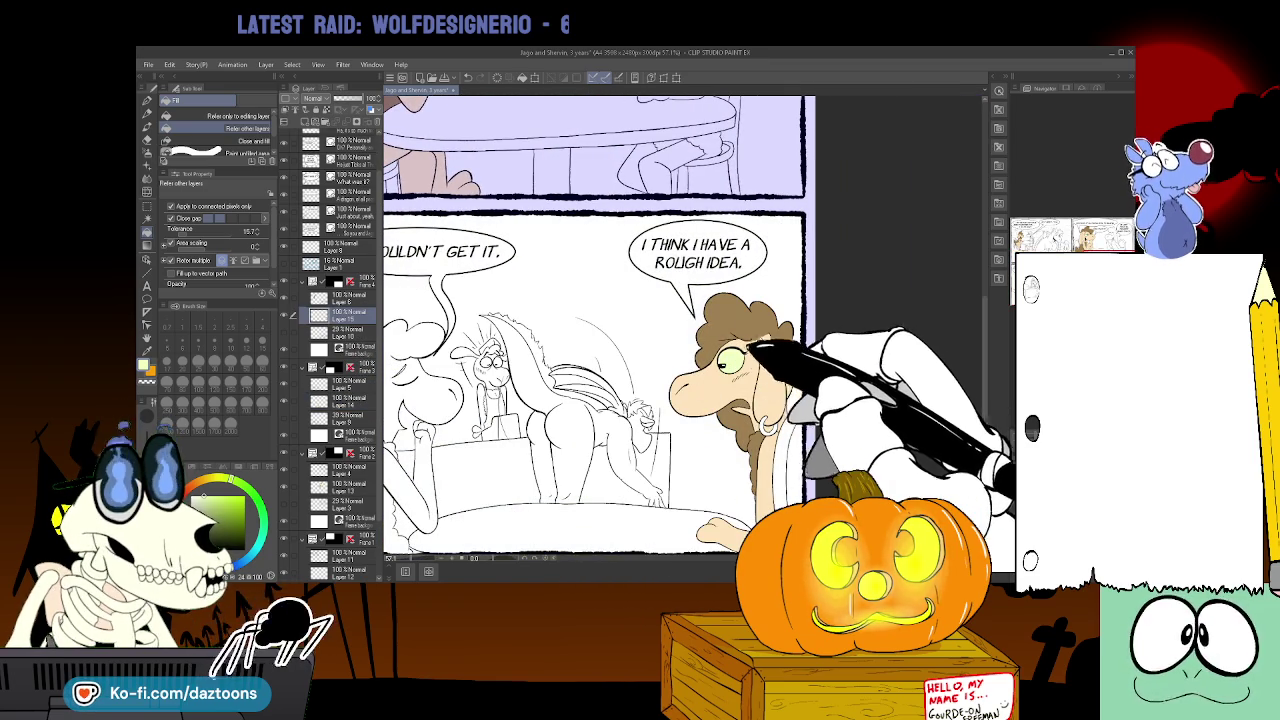
pyautogui.hscroll(-1, 733, 480)
pyautogui.hscroll(-3, 700, 500)
pyautogui.hscroll(-3, 672, 520)
pyautogui.scroll(3, 700, 500)
pyautogui.scroll(2, 700, 500)
pyautogui.hscroll(-2, 700, 558)
pyautogui.hscroll(-1, 700, 558)
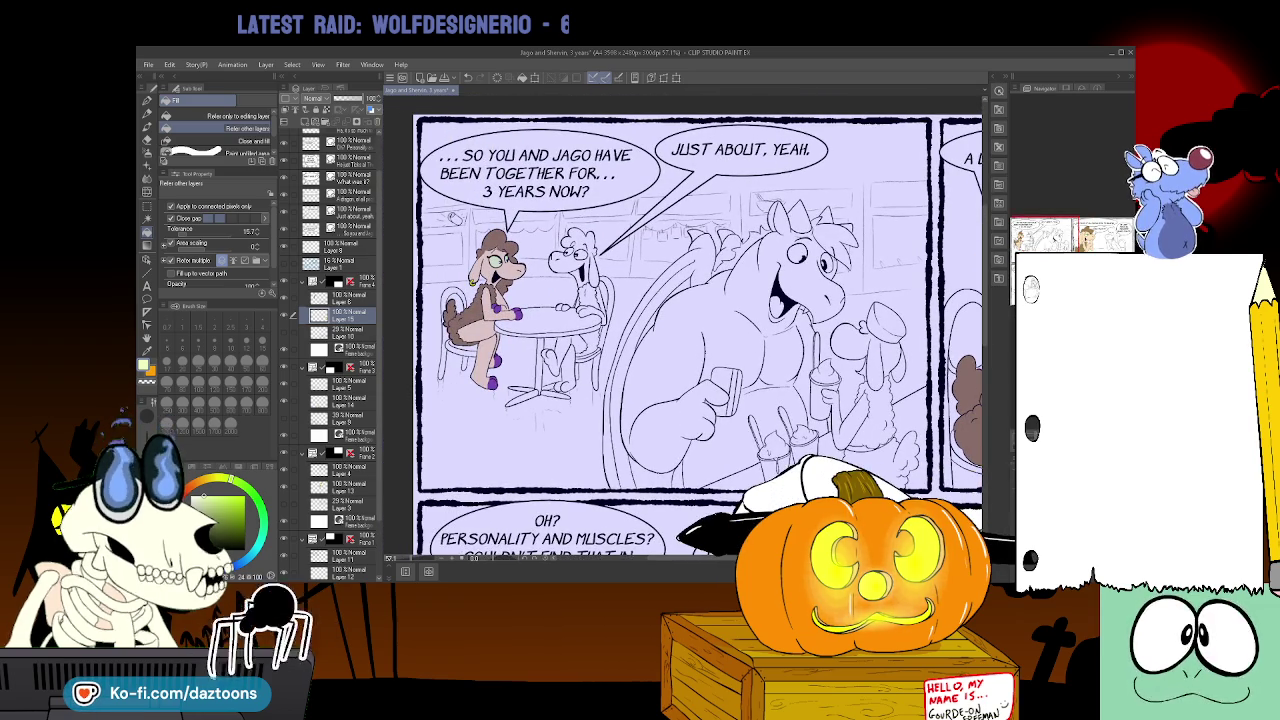
# - Hide the lavender tint on the café and dragon-talk panels while switching among Eyedropper, Fill and Gradient
pyautogui.click(350, 570)
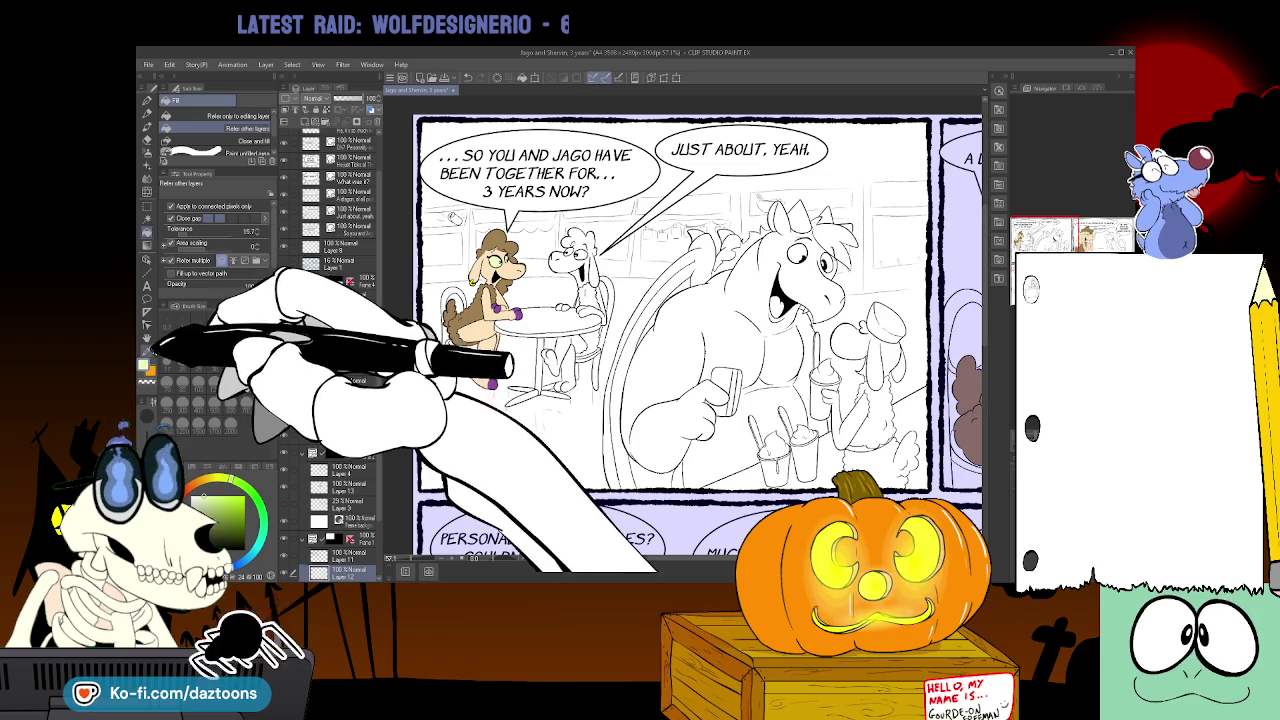
pyautogui.click(150, 350)
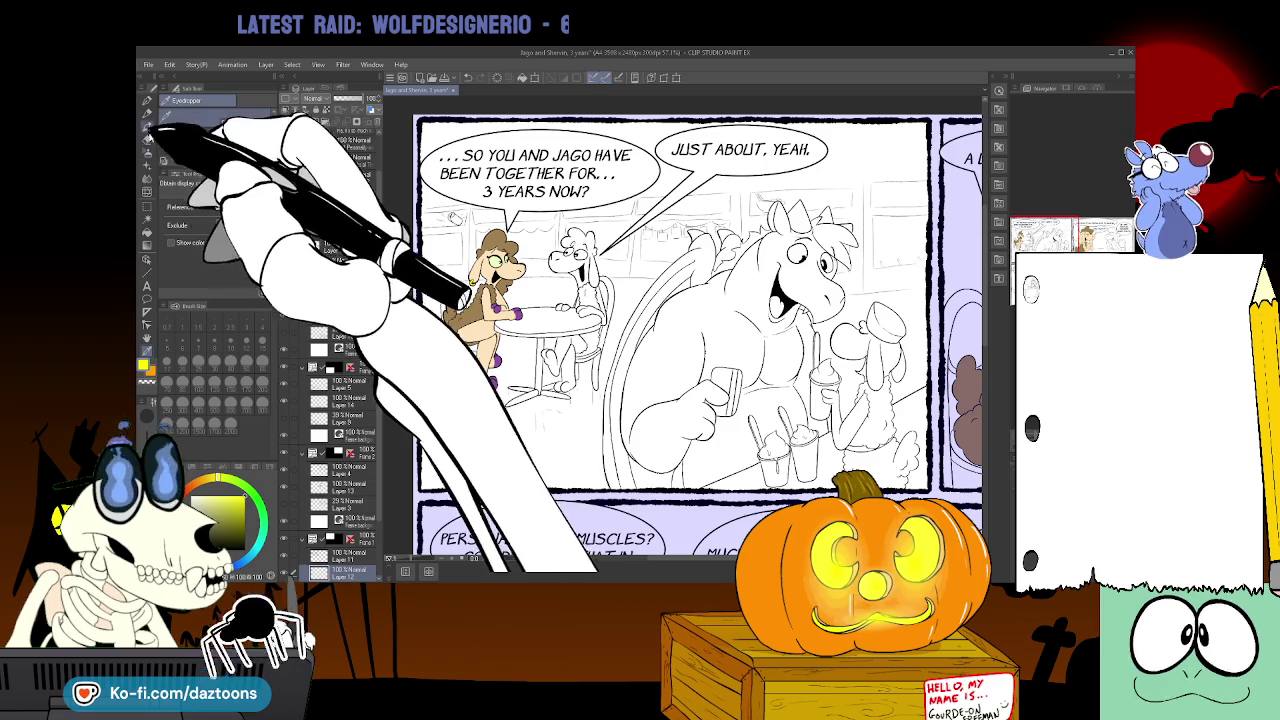
pyautogui.click(148, 231)
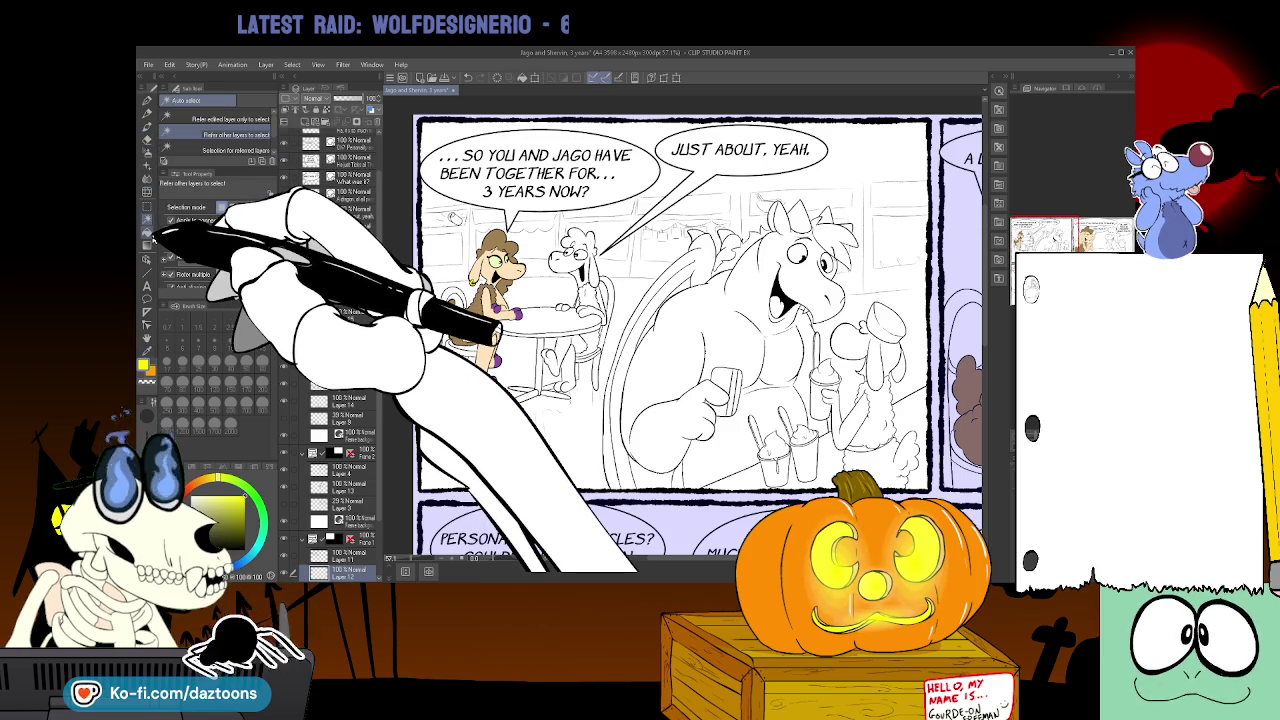
pyautogui.hscroll(2, 880, 480)
pyautogui.hscroll(6, 880, 480)
pyautogui.hscroll(2, 880, 480)
pyautogui.click(340, 487)
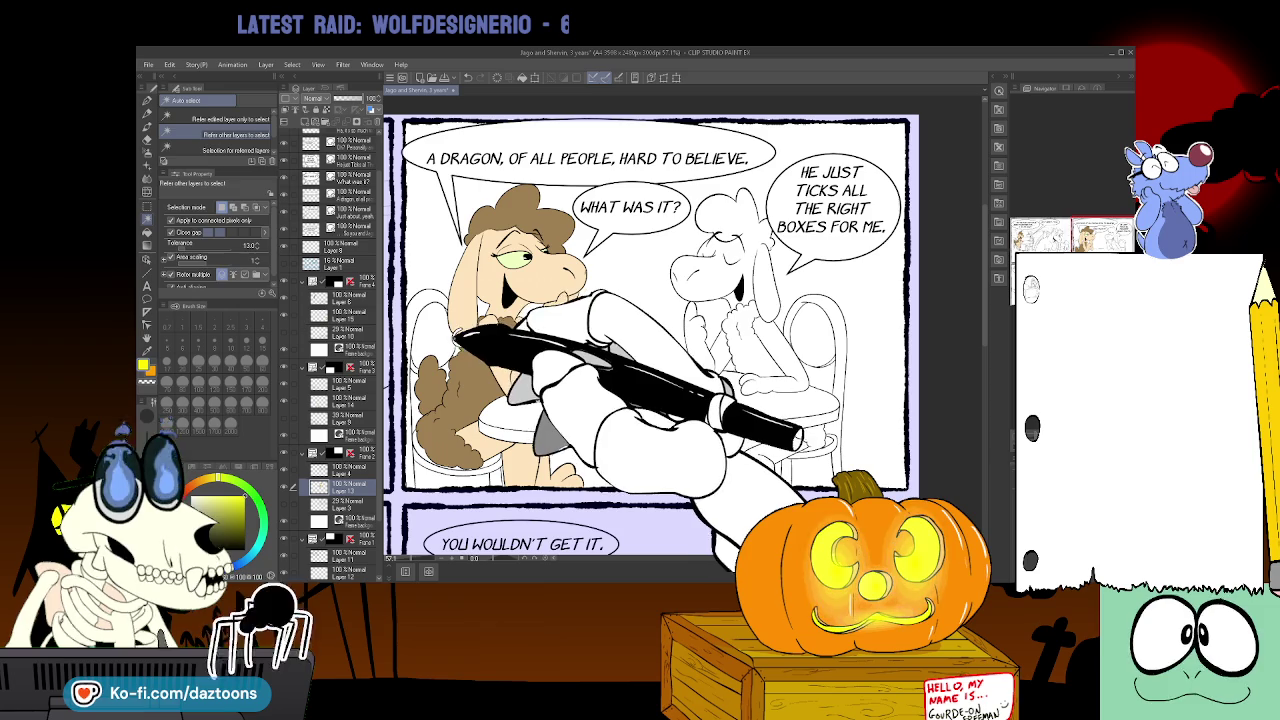
pyautogui.press('g')
pyautogui.press('g')
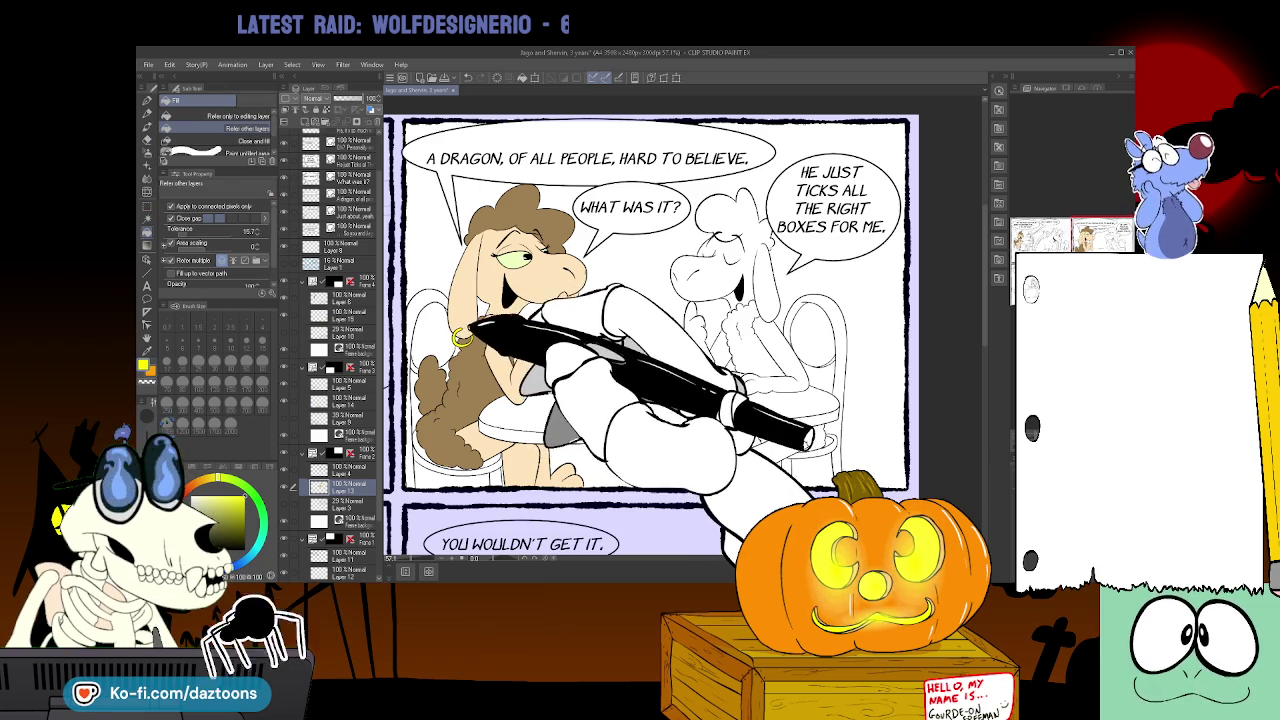
# - Remove the tint from the 'Personality and muscles' and rough-idea panels to see their true colours
pyautogui.scroll(-3, 650, 330)
pyautogui.scroll(-4, 650, 330)
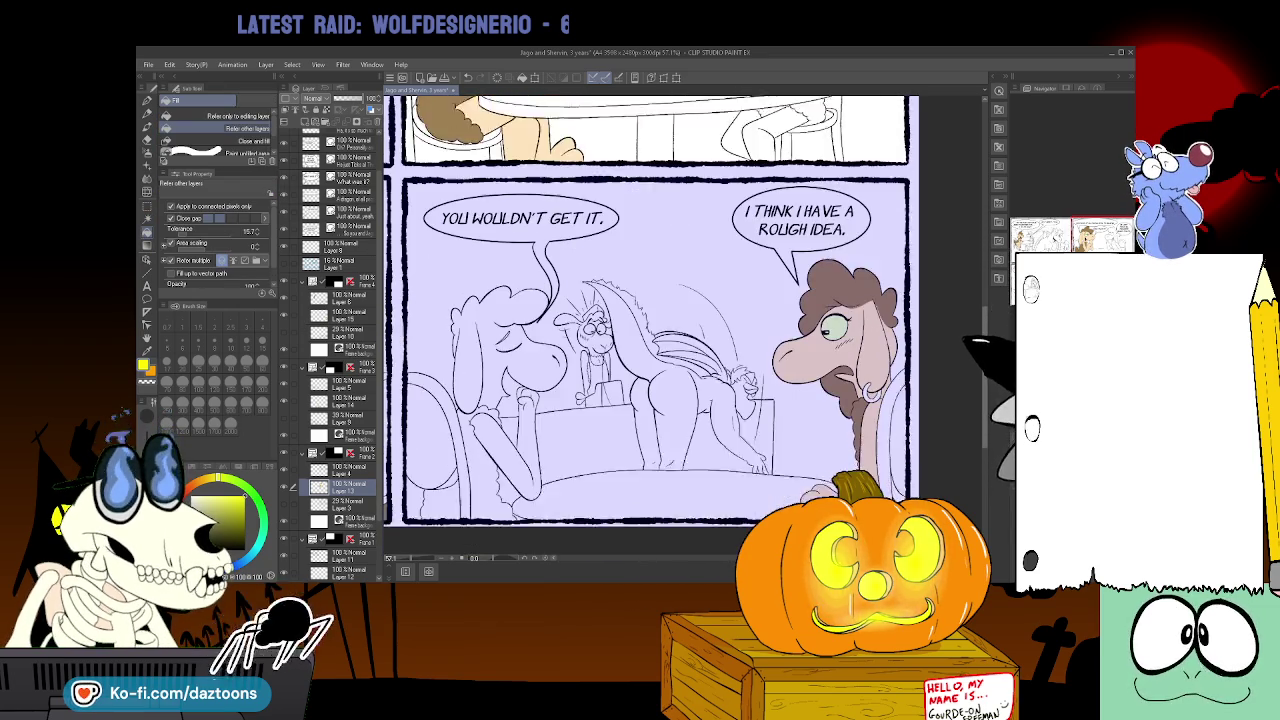
pyautogui.hscroll(-5, 672, 402)
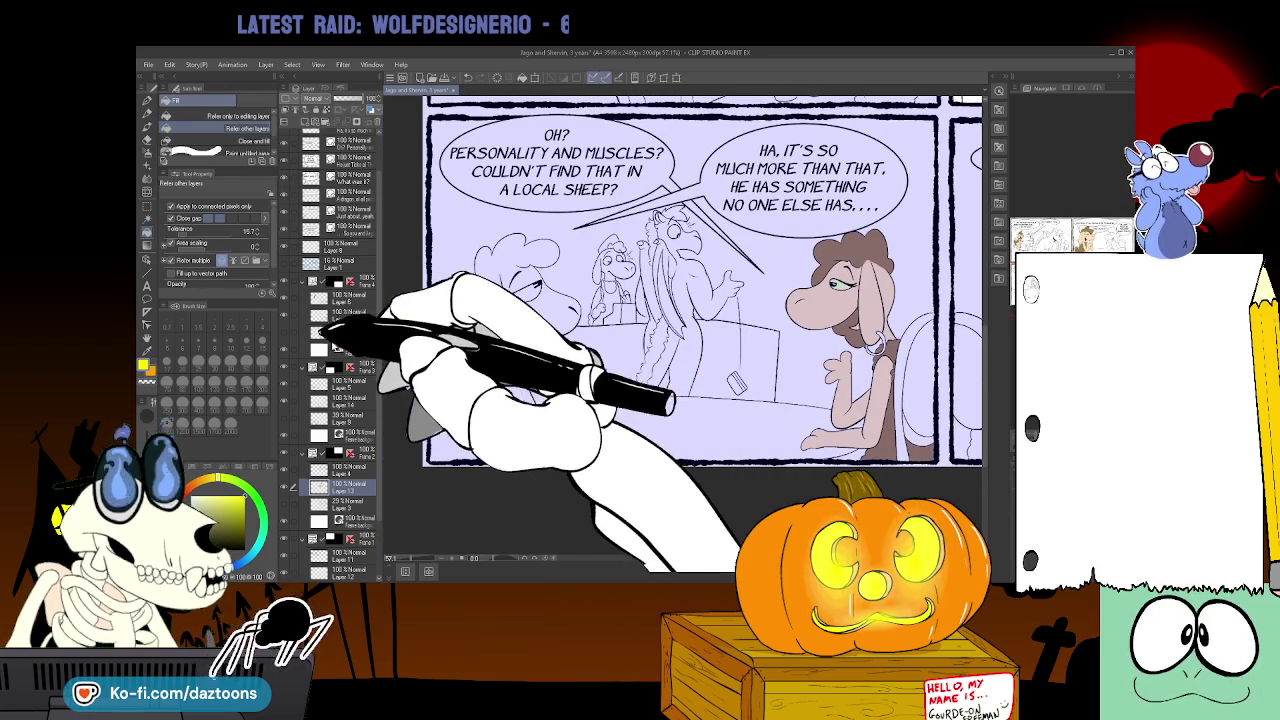
pyautogui.click(335, 400)
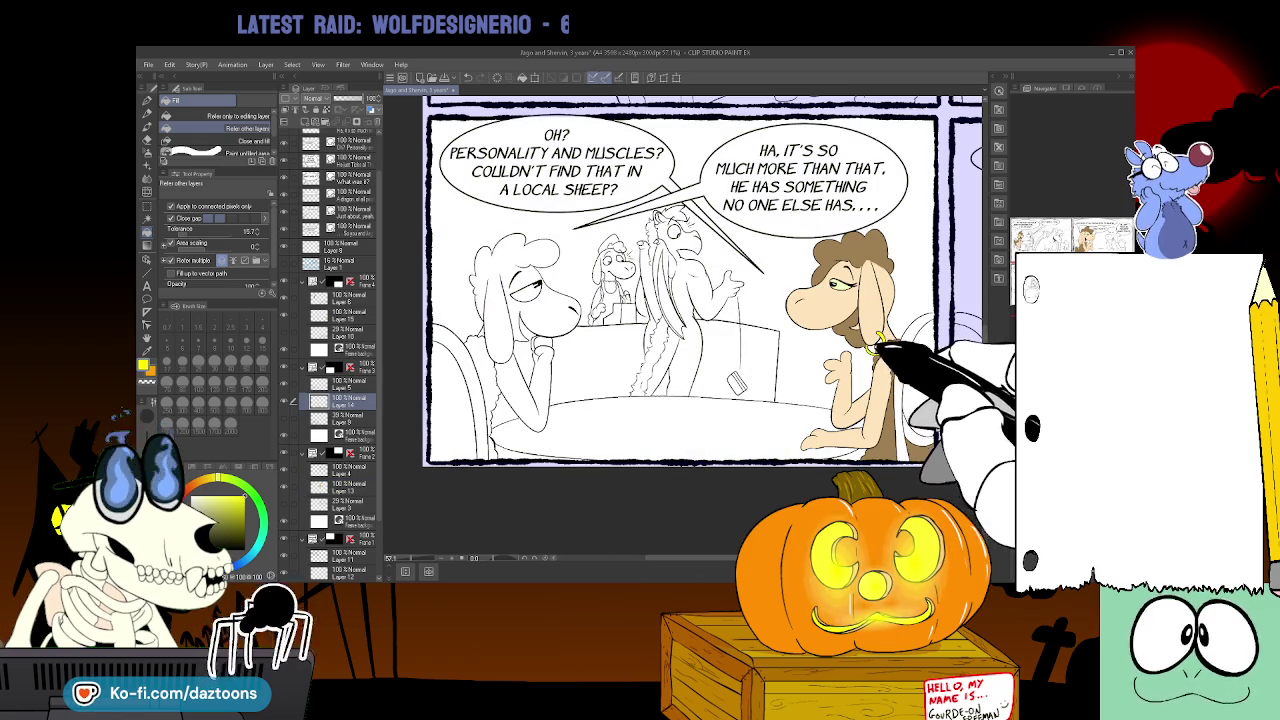
pyautogui.scroll(-10, 680, 280)
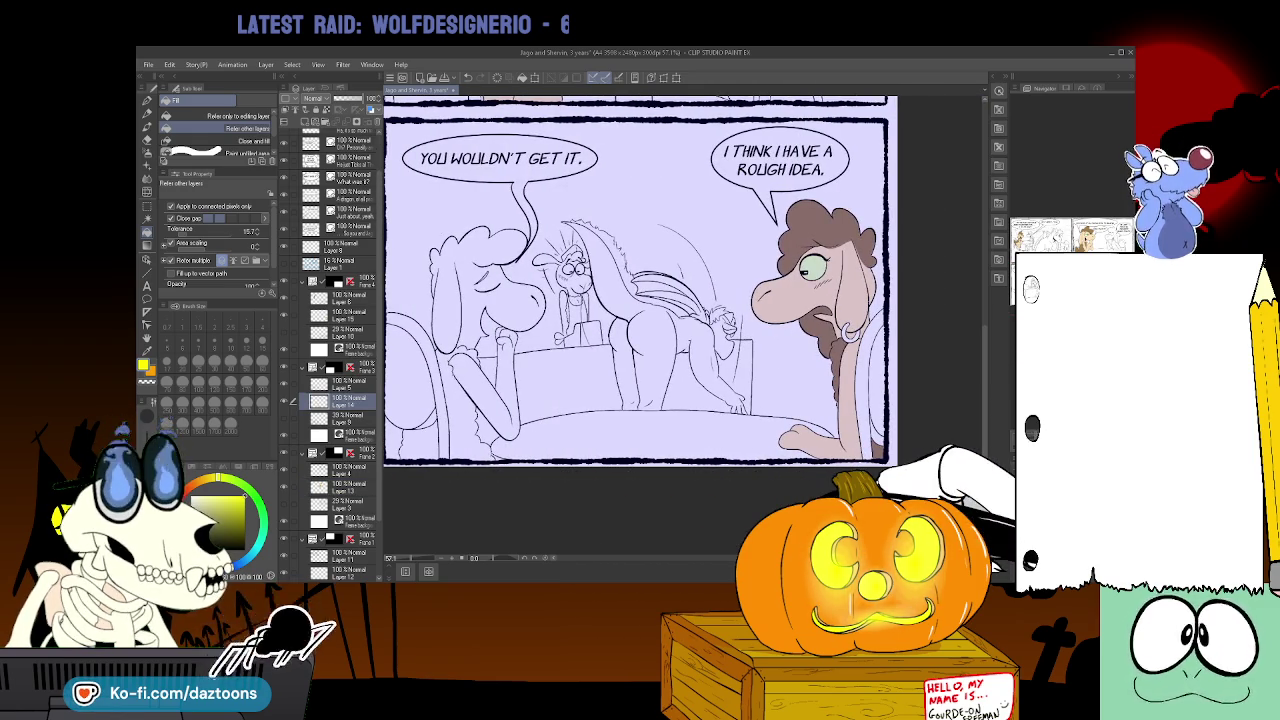
pyautogui.click(340, 313)
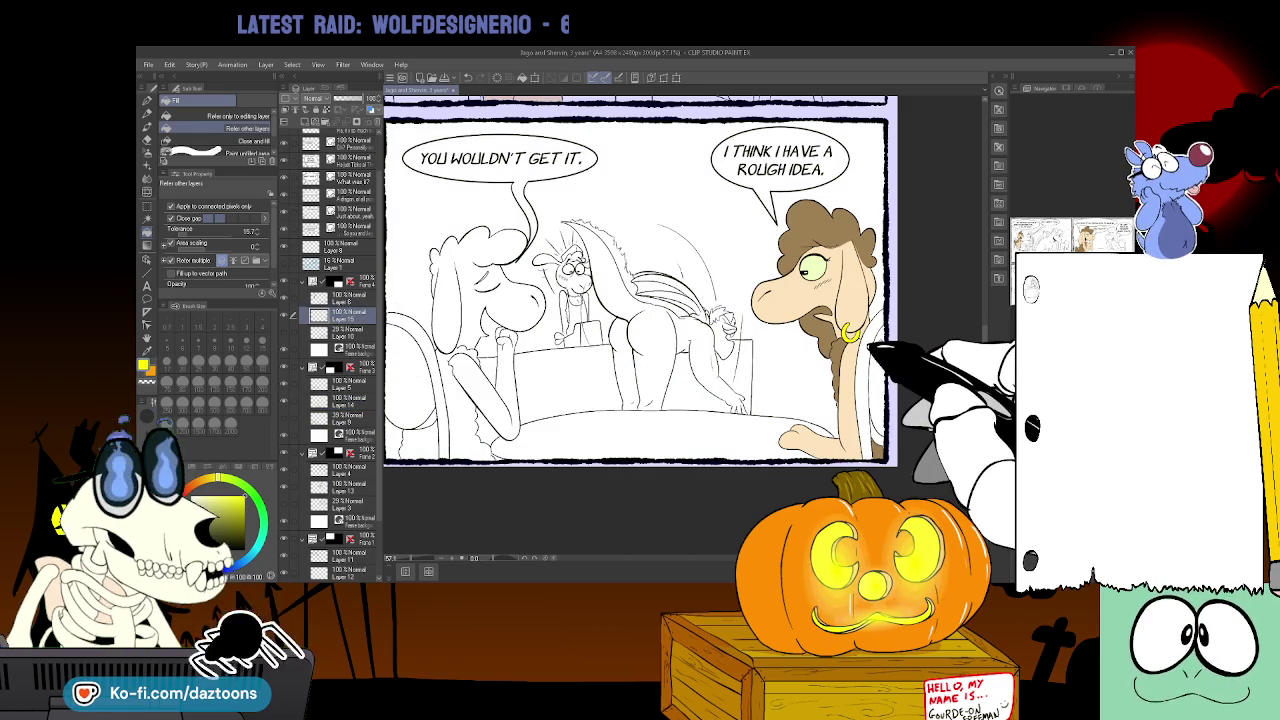
# - Look over the page and select the 'Oh? Personality and muscles?' panel's layer
pyautogui.hscroll(-5, 680, 280)
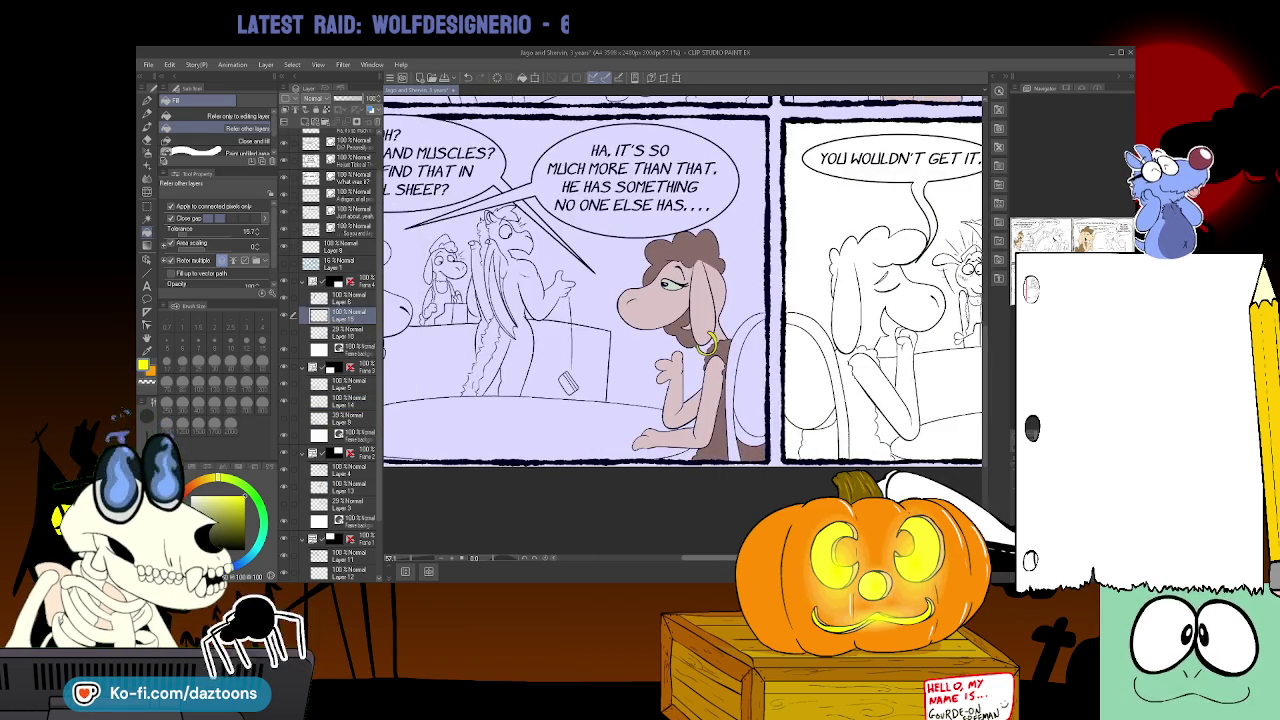
pyautogui.hscroll(5, 680, 280)
pyautogui.hscroll(-5, 680, 280)
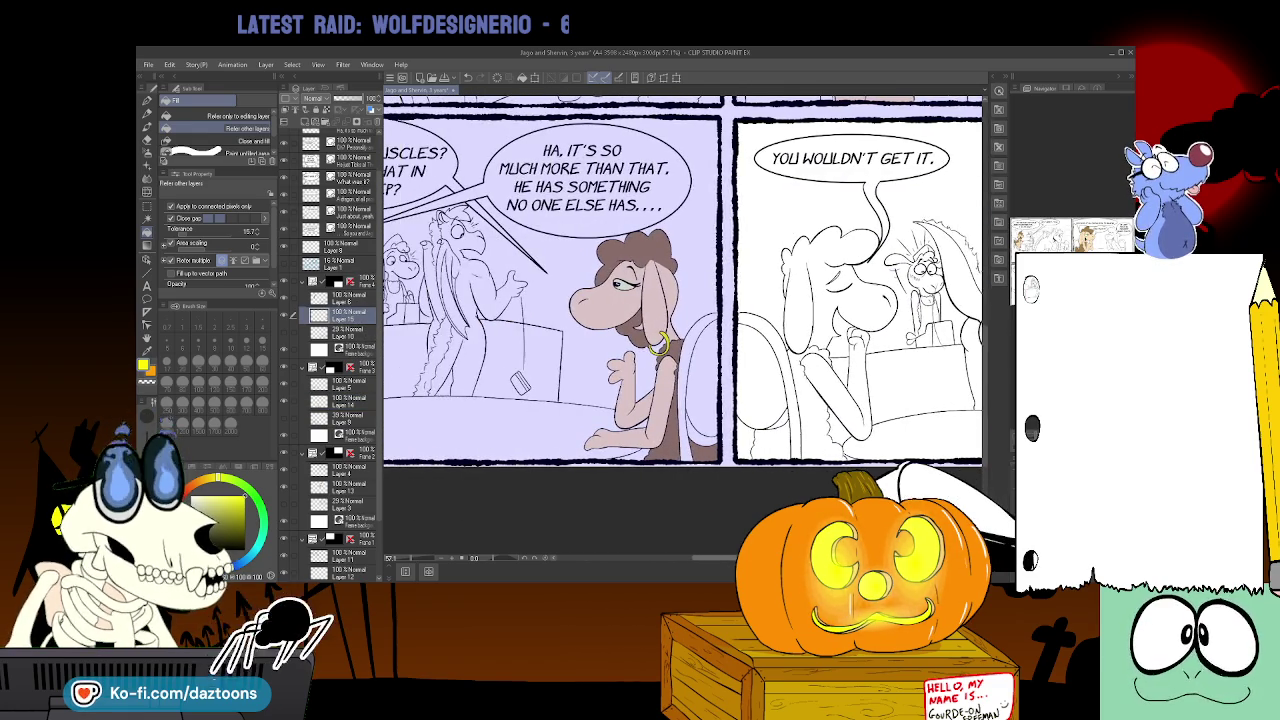
pyautogui.hscroll(5, 680, 280)
pyautogui.hscroll(-1, 680, 280)
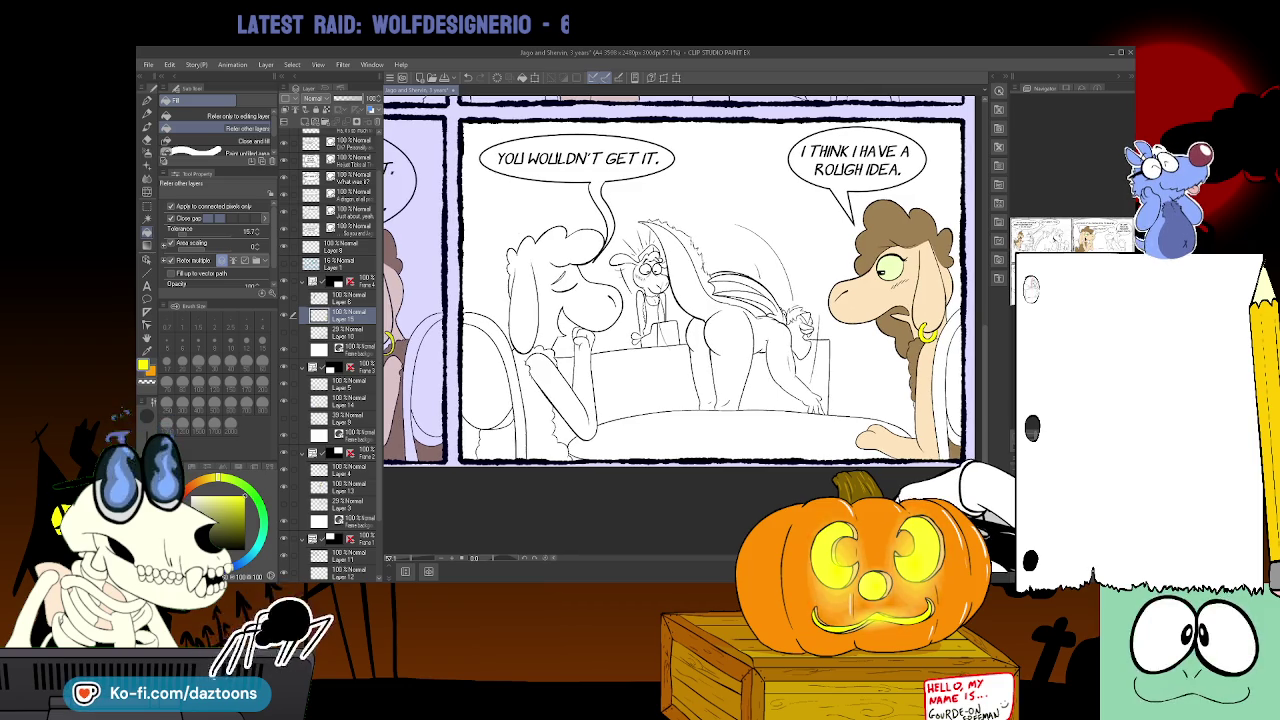
pyautogui.hscroll(-5, 680, 280)
pyautogui.hscroll(-5, 680, 280)
pyautogui.hscroll(5, 680, 280)
pyautogui.hscroll(3, 680, 280)
pyautogui.hscroll(2, 680, 280)
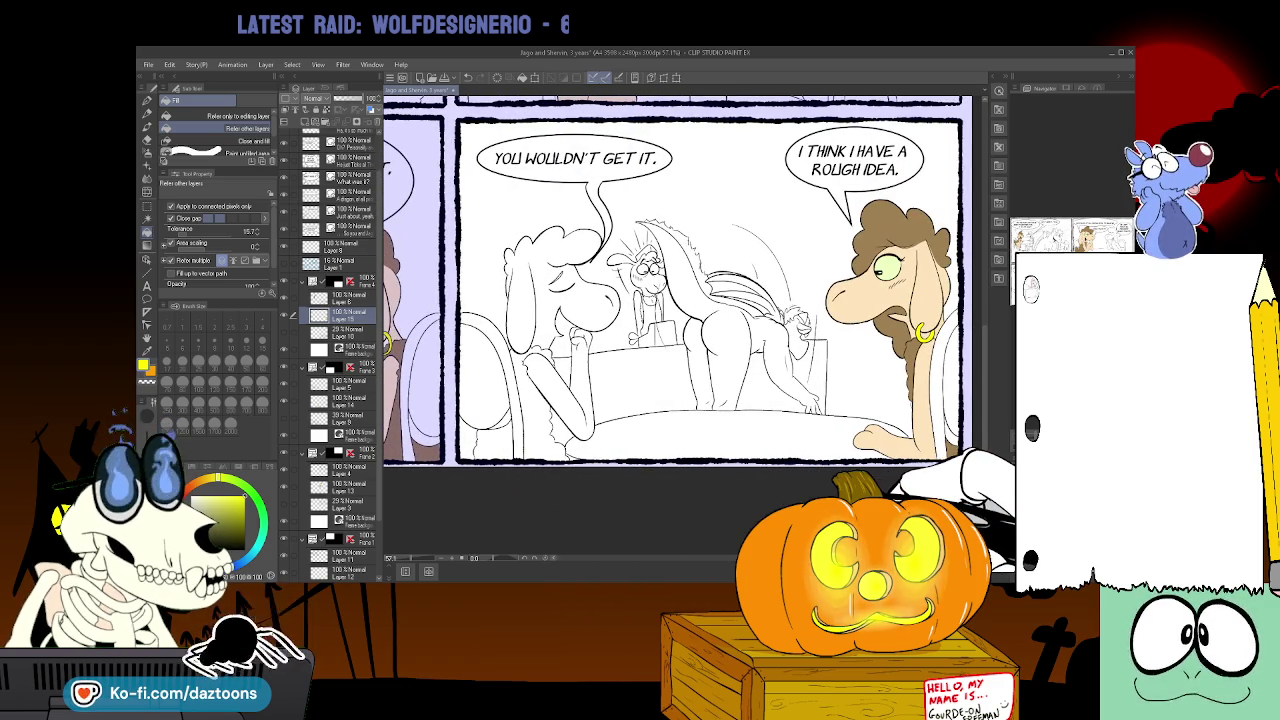
pyautogui.hscroll(-5, 680, 280)
pyautogui.hscroll(-1, 680, 280)
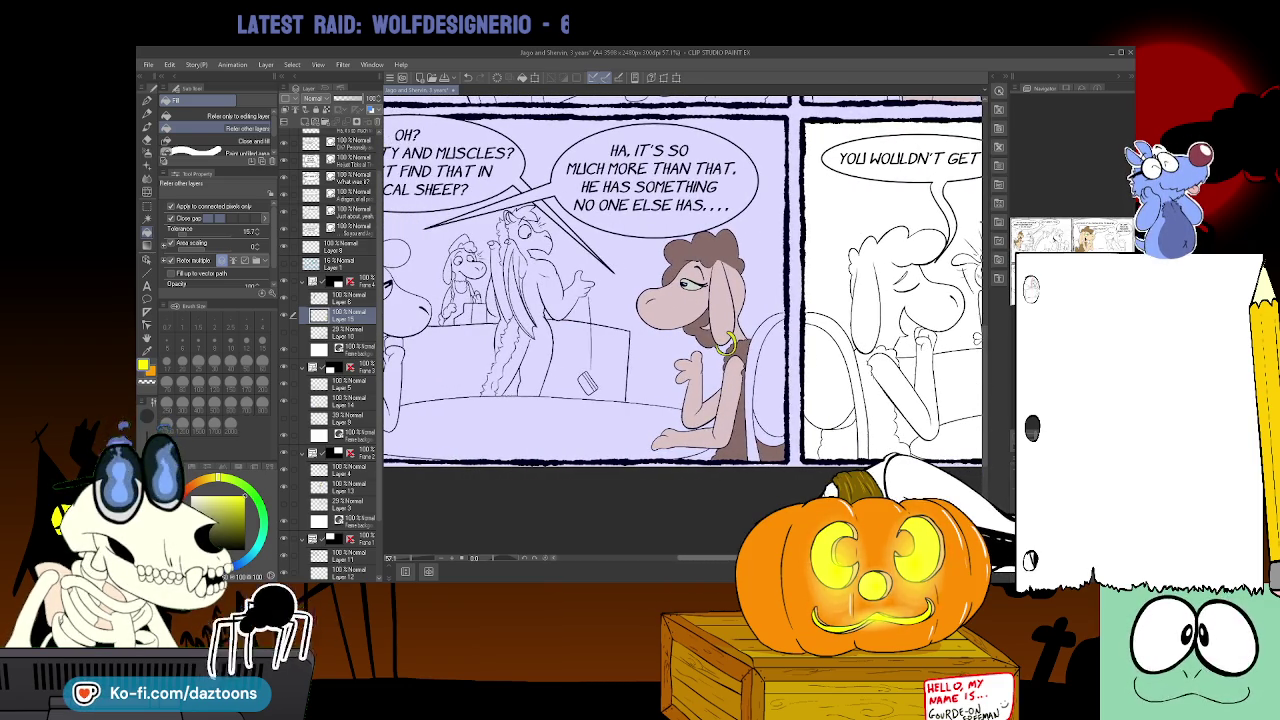
pyautogui.scroll(5, 993, 351)
pyautogui.scroll(2, 993, 351)
pyautogui.scroll(1, 993, 351)
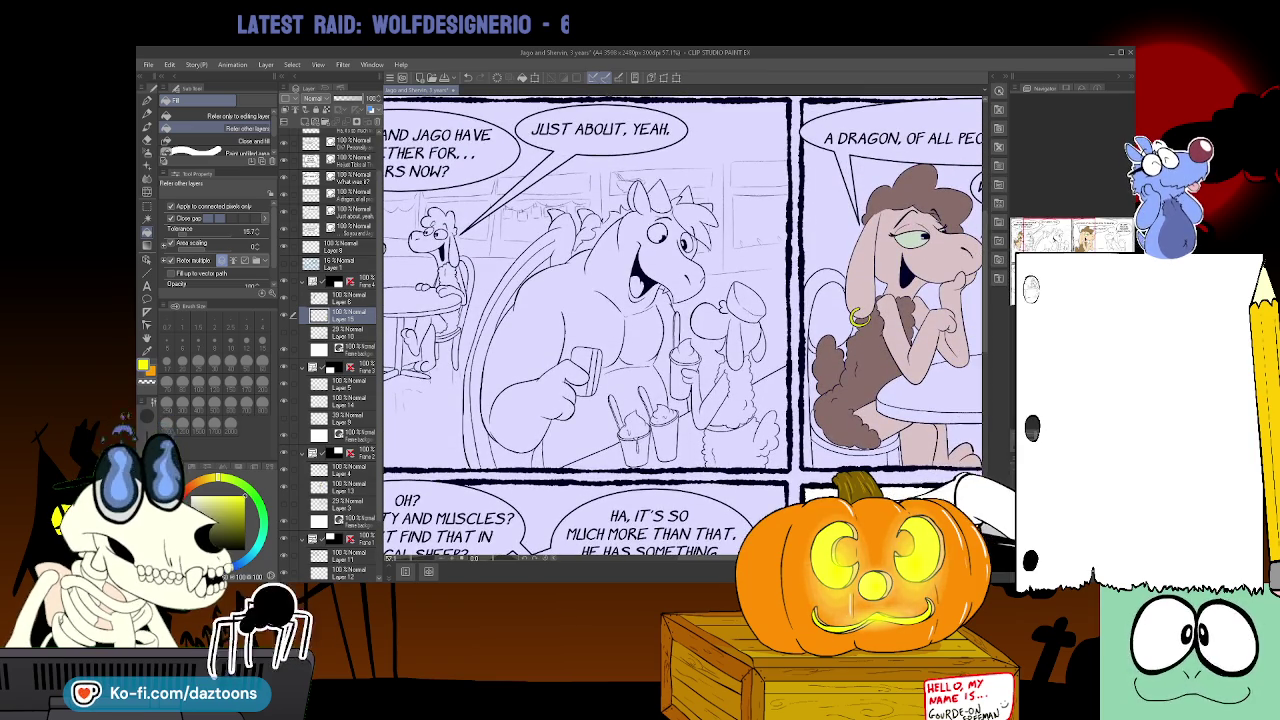
pyautogui.hscroll(-2, 680, 280)
pyautogui.hscroll(5, 680, 280)
pyautogui.hscroll(-1, 680, 280)
pyautogui.hscroll(-5, 680, 320)
pyautogui.scroll(-1, 680, 320)
pyautogui.scroll(-4, 680, 320)
pyautogui.hscroll(3, 680, 320)
pyautogui.hscroll(2, 680, 320)
pyautogui.hscroll(-4, 680, 320)
pyautogui.hscroll(-1, 680, 320)
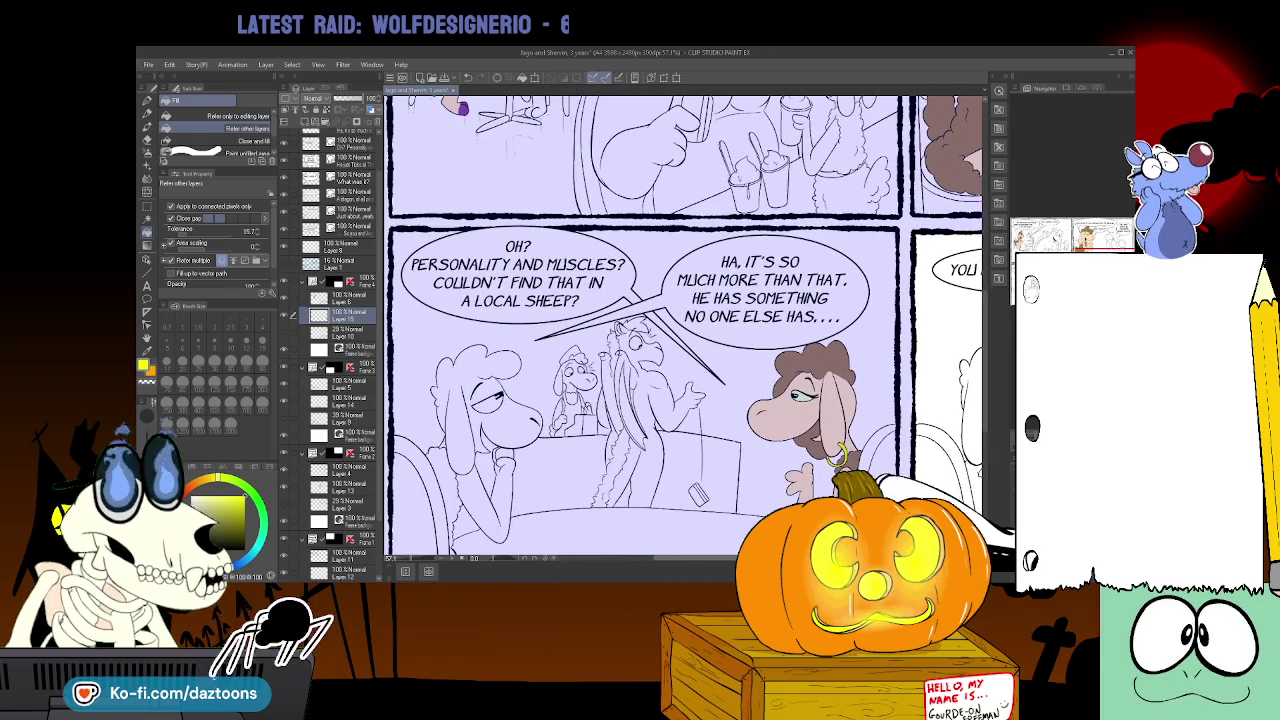
pyautogui.hscroll(1, 680, 320)
pyautogui.hscroll(4, 680, 320)
pyautogui.hscroll(-4, 680, 320)
pyautogui.hscroll(-1, 680, 320)
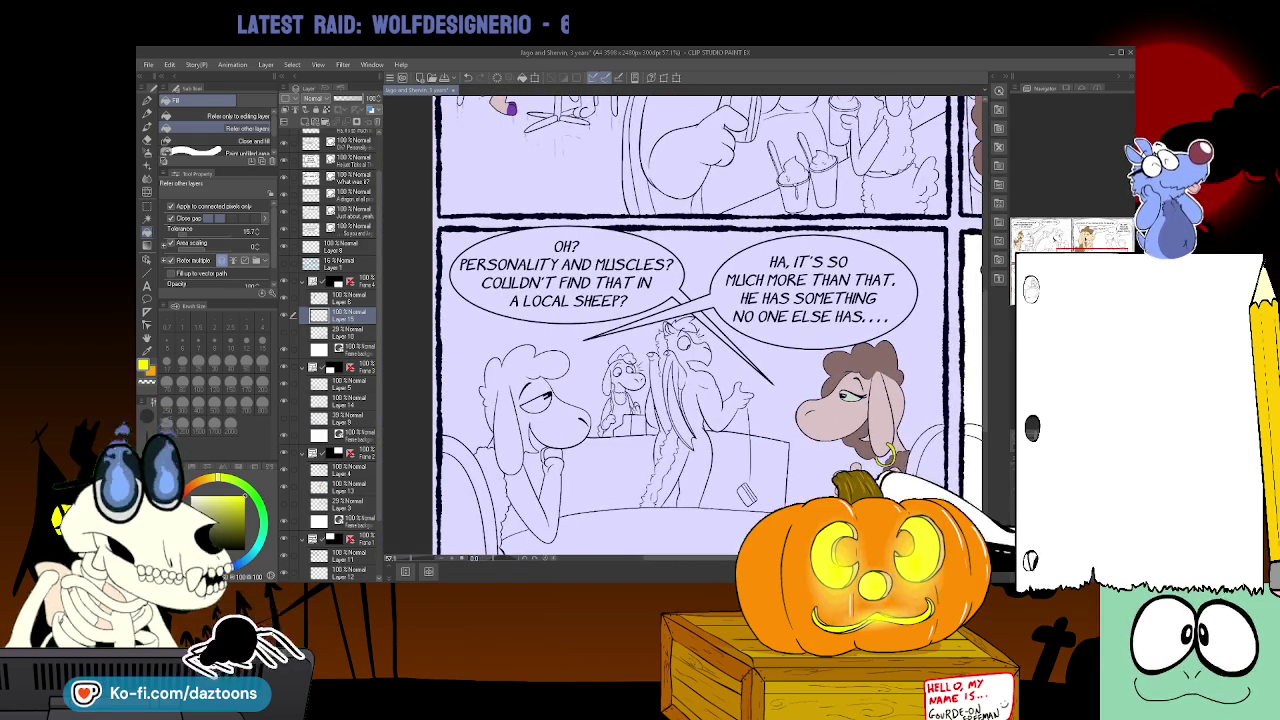
pyautogui.scroll(3, 690, 320)
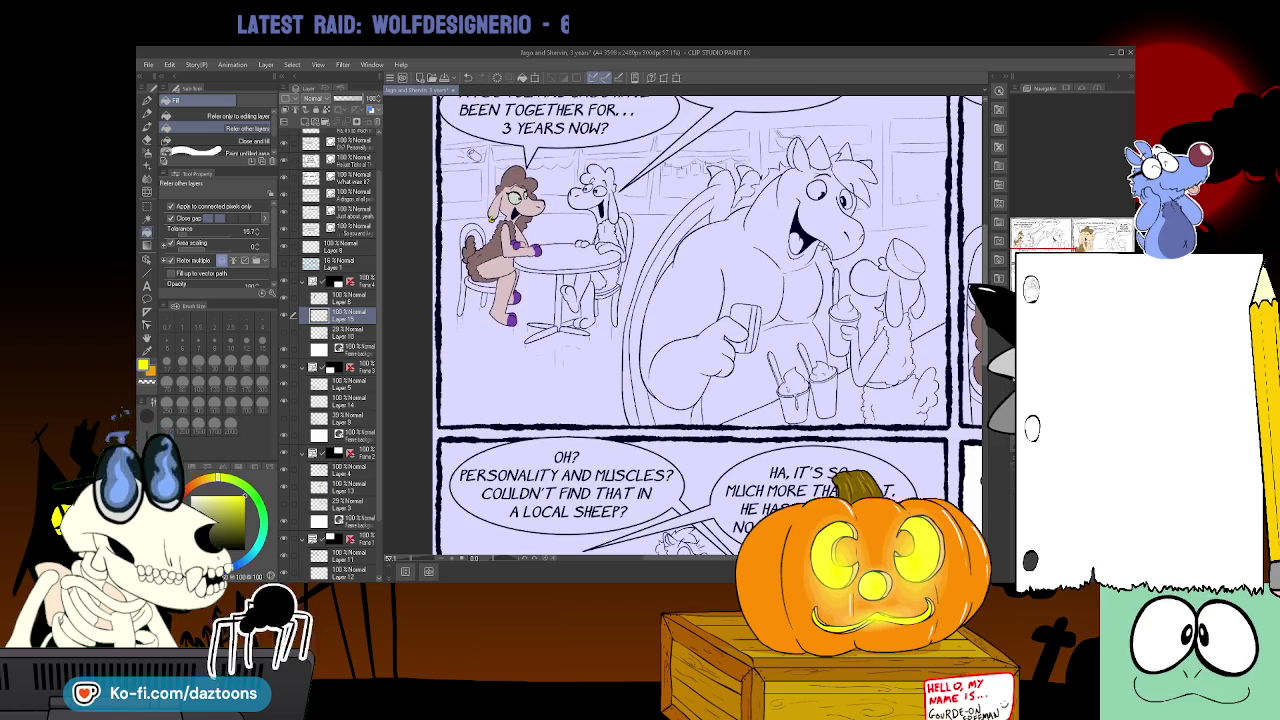
pyautogui.scroll(-2, 680, 320)
pyautogui.hscroll(2, 680, 320)
pyautogui.hscroll(4, 680, 320)
pyautogui.hscroll(-1, 680, 320)
pyautogui.scroll(1, 680, 320)
pyautogui.scroll(-2, 680, 320)
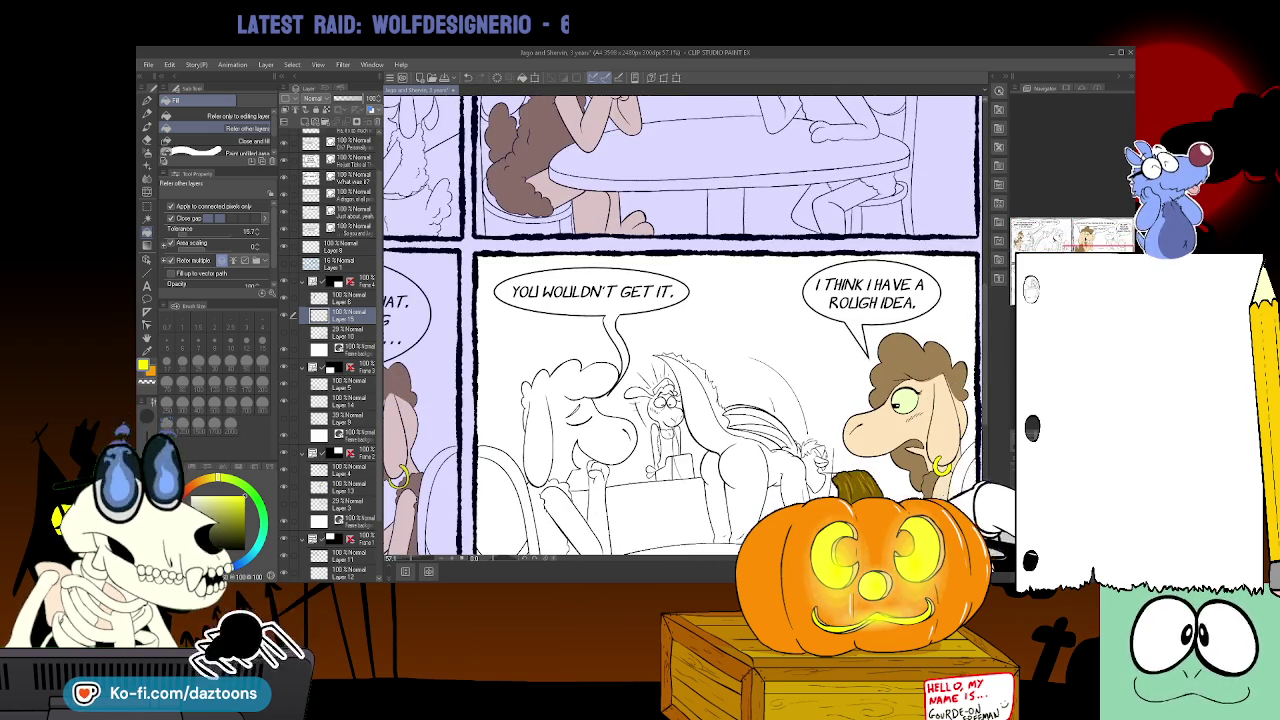
pyautogui.hscroll(-5, 680, 320)
pyautogui.hscroll(-3, 680, 320)
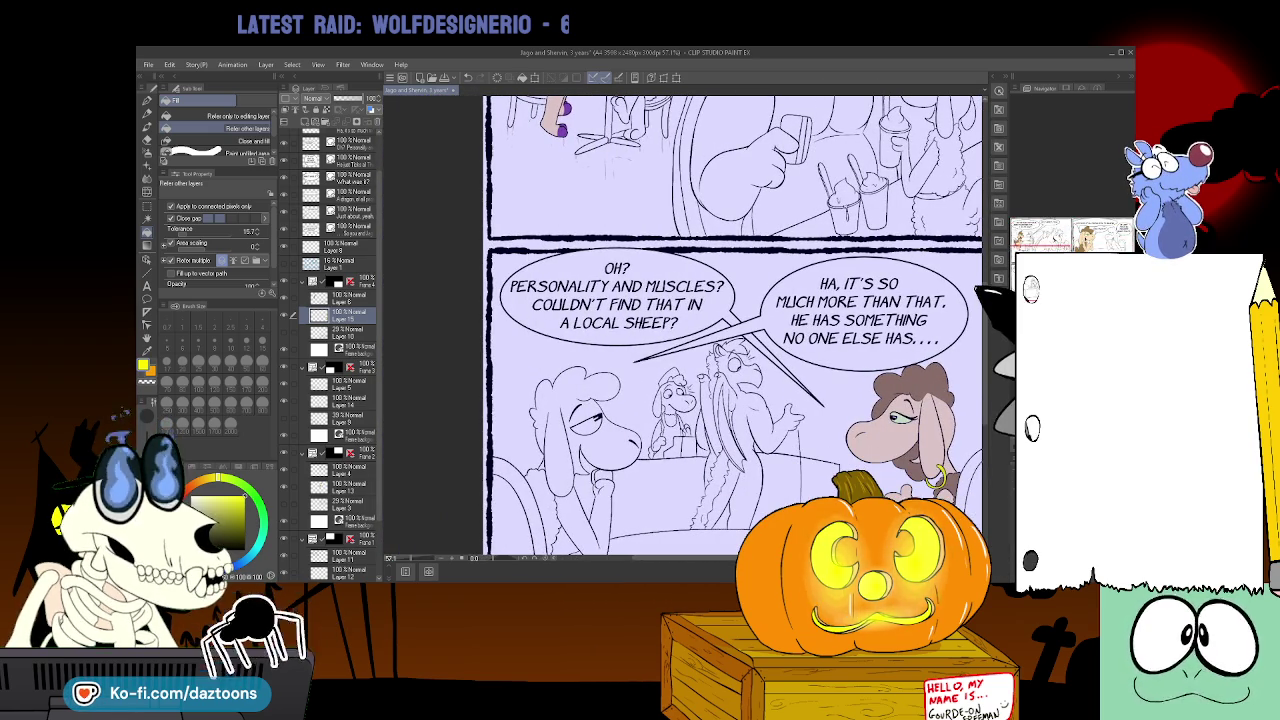
pyautogui.scroll(-1, 735, 350)
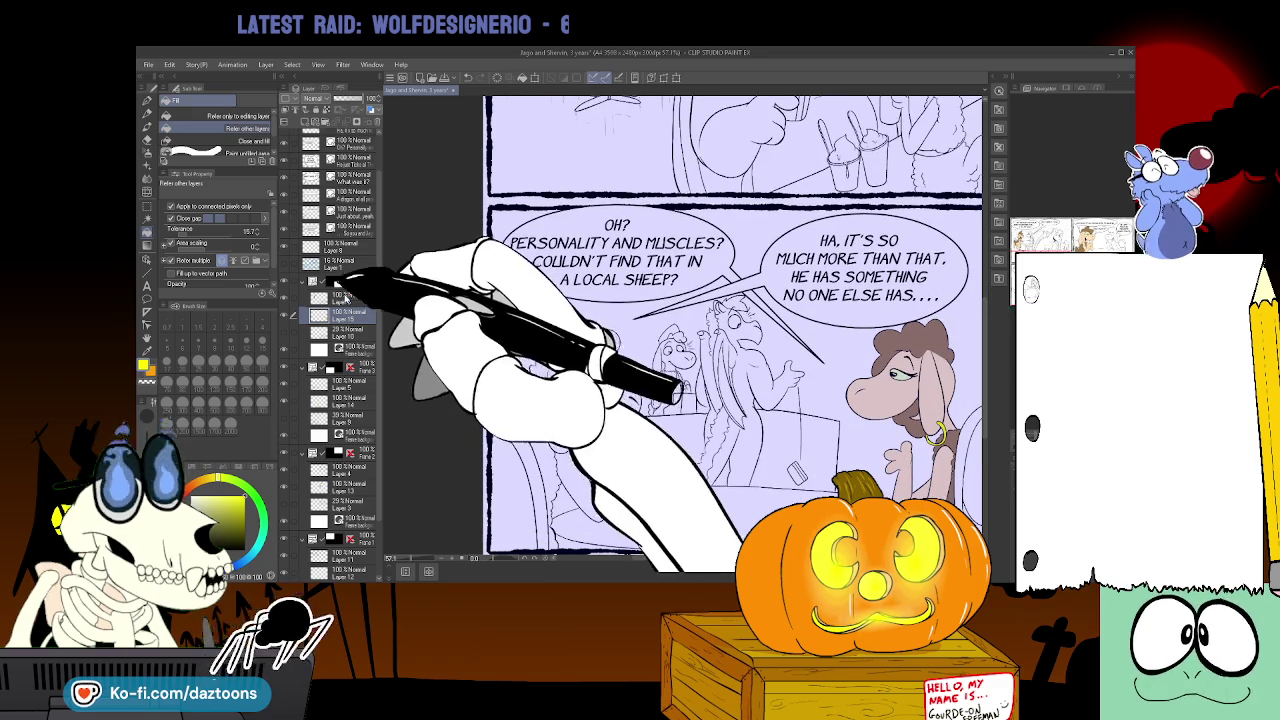
pyautogui.click(340, 383)
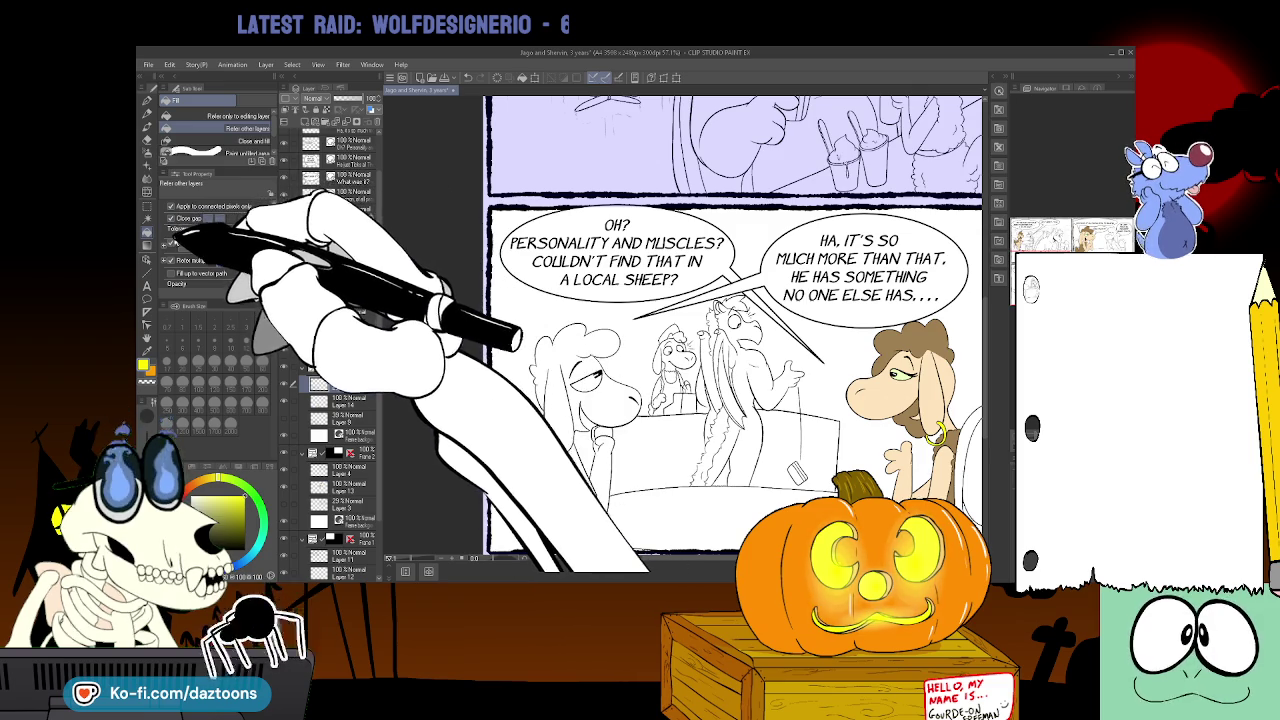
# - Lasso the white sheep's eye in the 'Personality and muscles' panel and scale it to 75%
pyautogui.press('m')
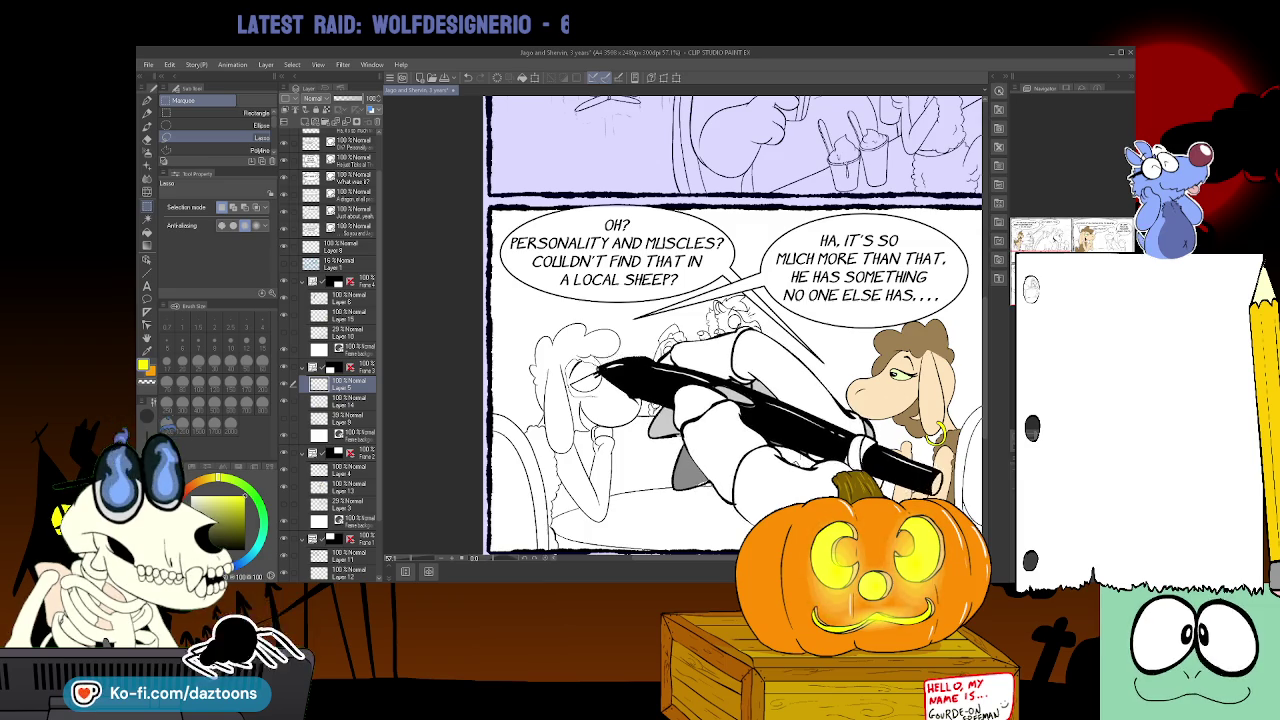
pyautogui.hotkey('ctrl', 't')
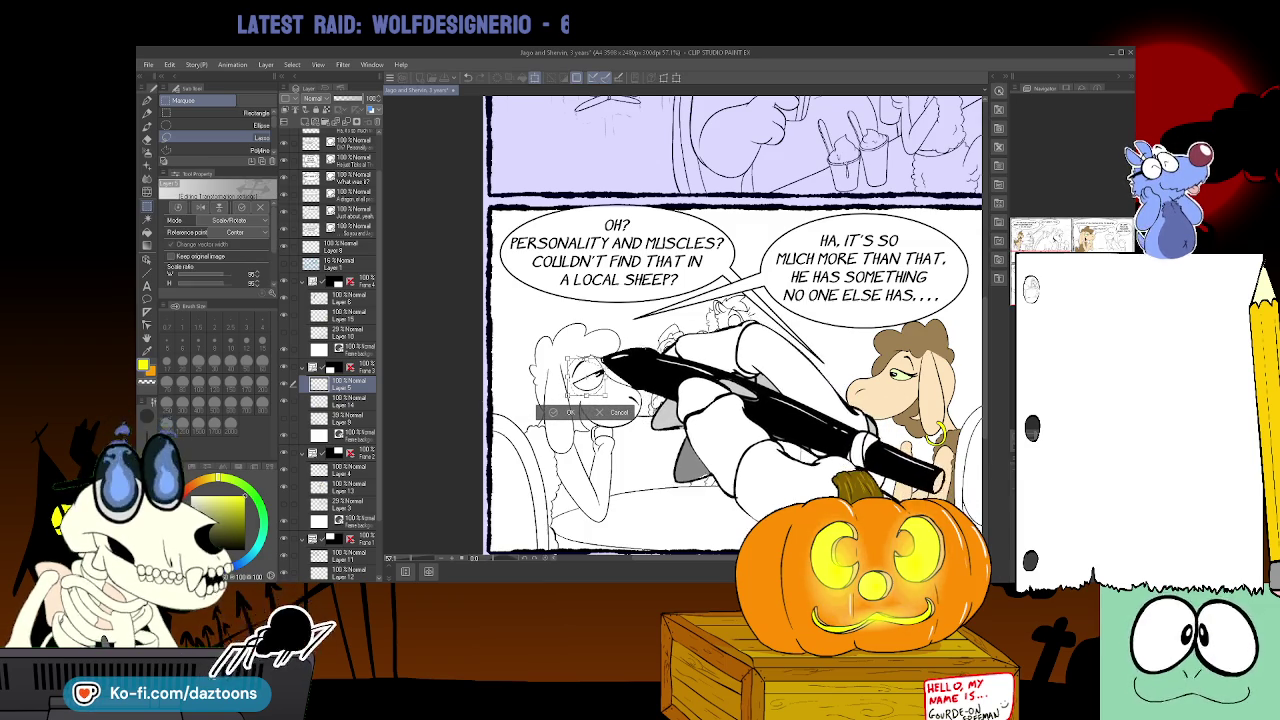
pyautogui.moveTo(602, 359); pyautogui.dragTo(594, 374)
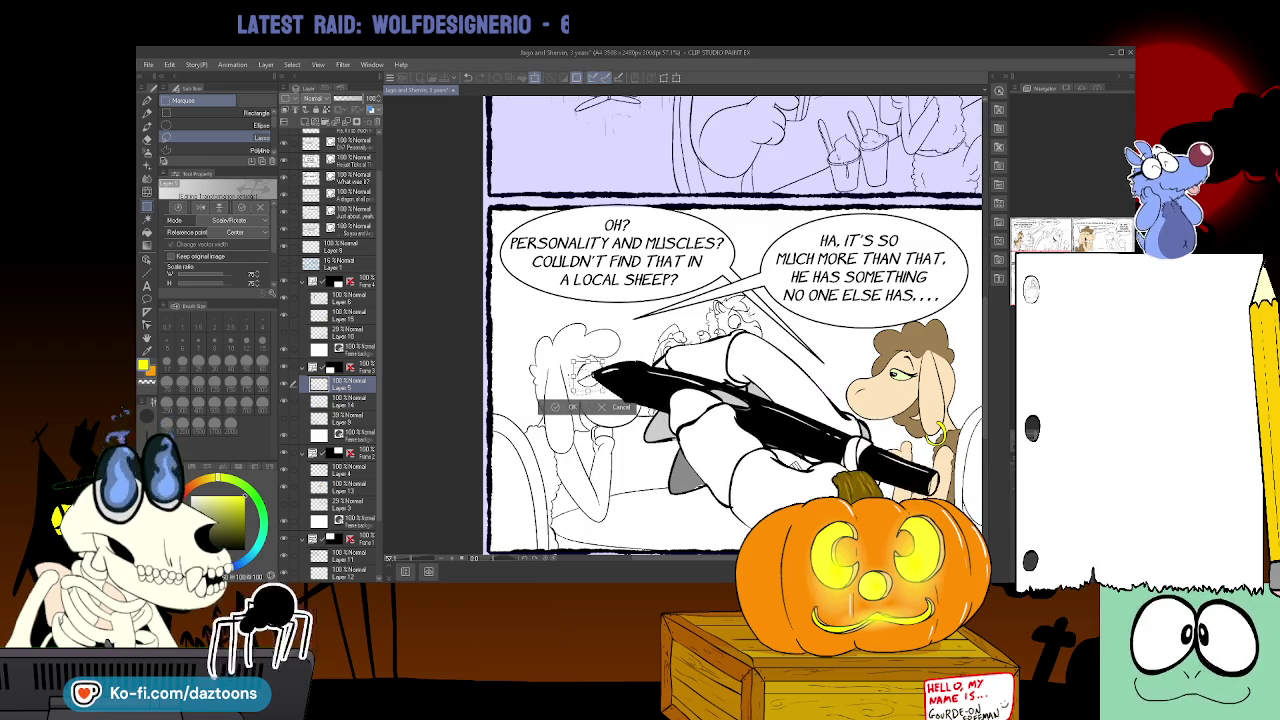
pyautogui.click(572, 410)
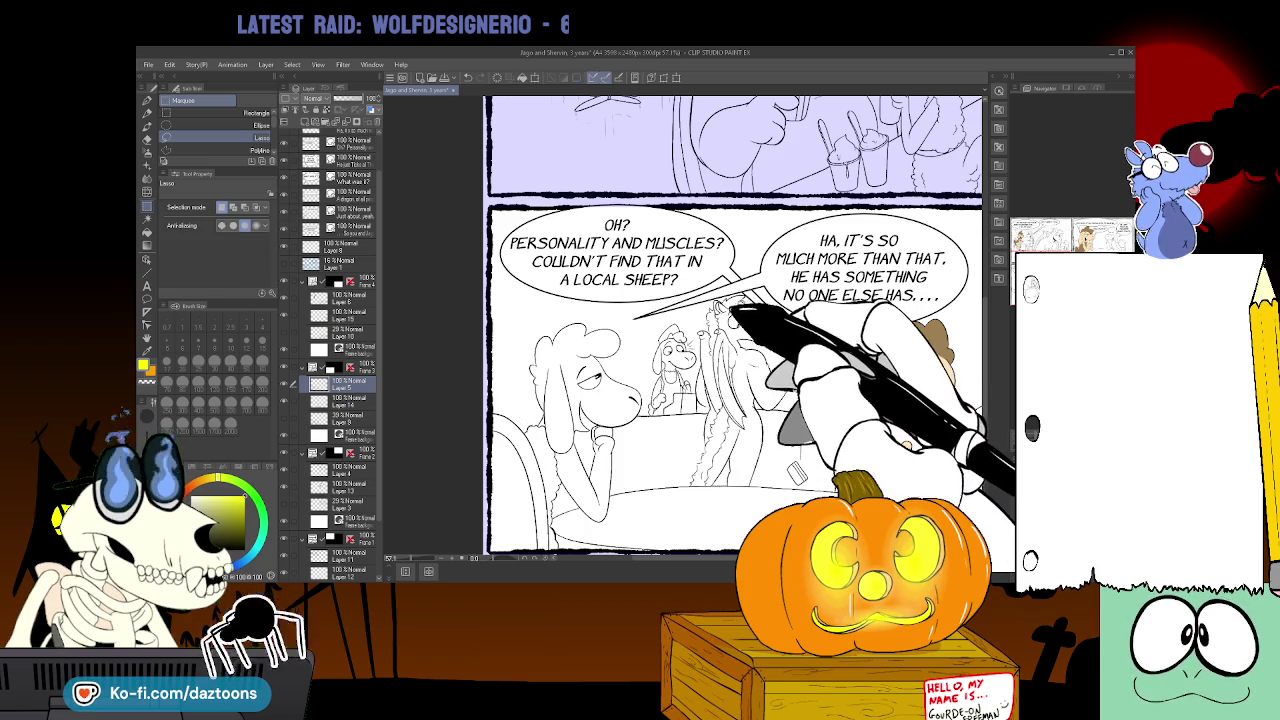
# - On the 'You wouldn't get it.' panel's layer, shrink the white sheep's eye to about 98%
pyautogui.moveTo(800, 380)
pyautogui.mouseDown()
pyautogui.moveTo(340, 380)
pyautogui.moveTo(480, 380)
pyautogui.mouseUp()
pyautogui.moveTo(680, 380)
pyautogui.mouseDown()
pyautogui.moveTo(720, 380)
pyautogui.moveTo(538, 380)
pyautogui.mouseUp()
pyautogui.click(335, 297)
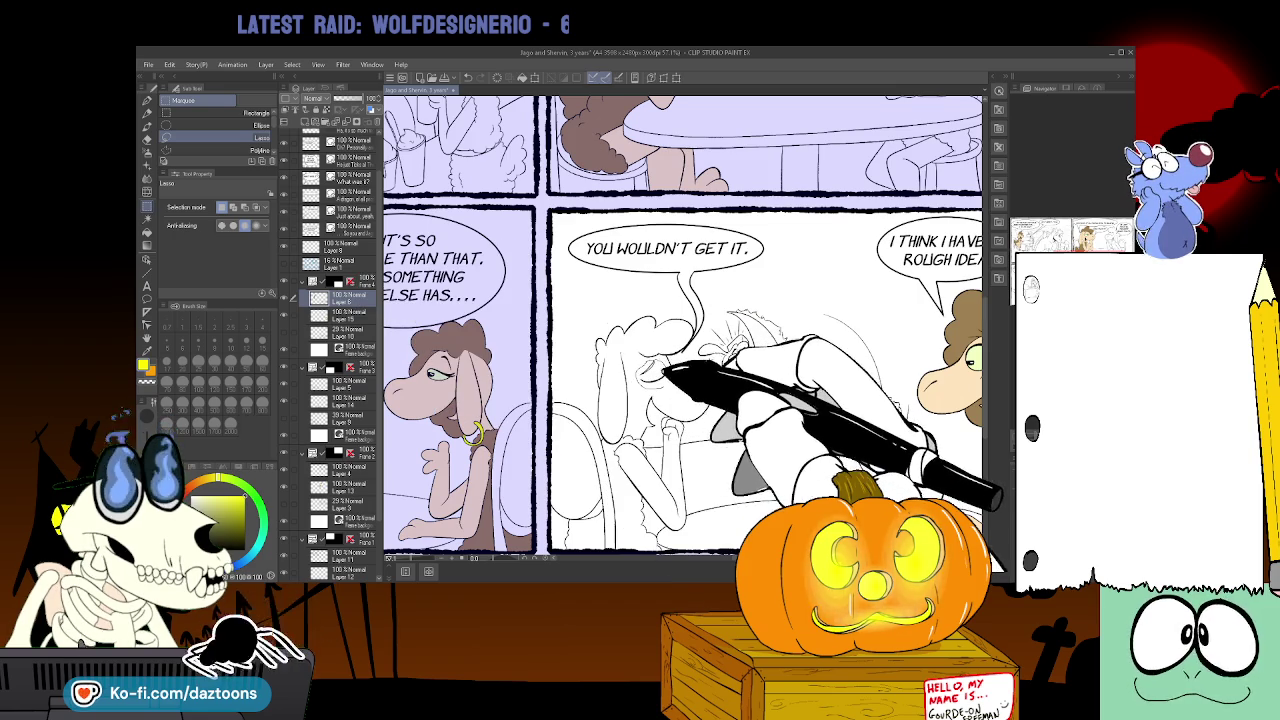
pyautogui.hotkey('ctrl', 't')
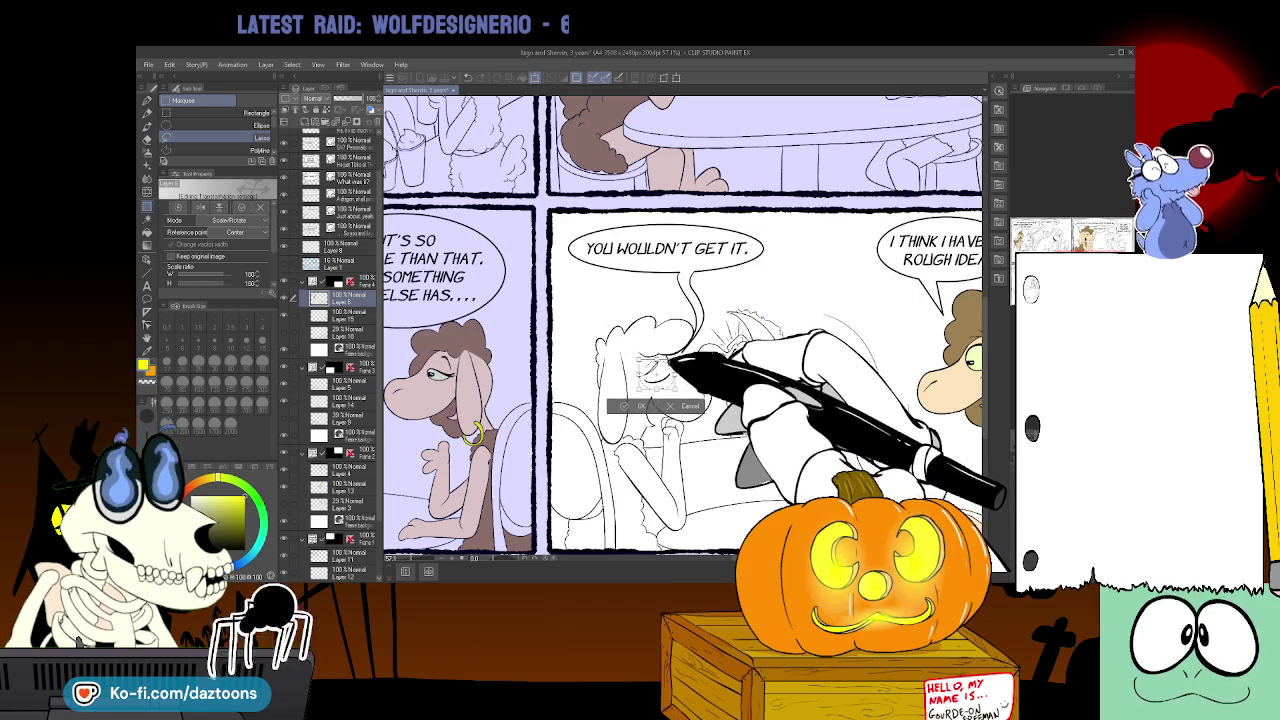
pyautogui.moveTo(674, 357); pyautogui.dragTo(669, 361)
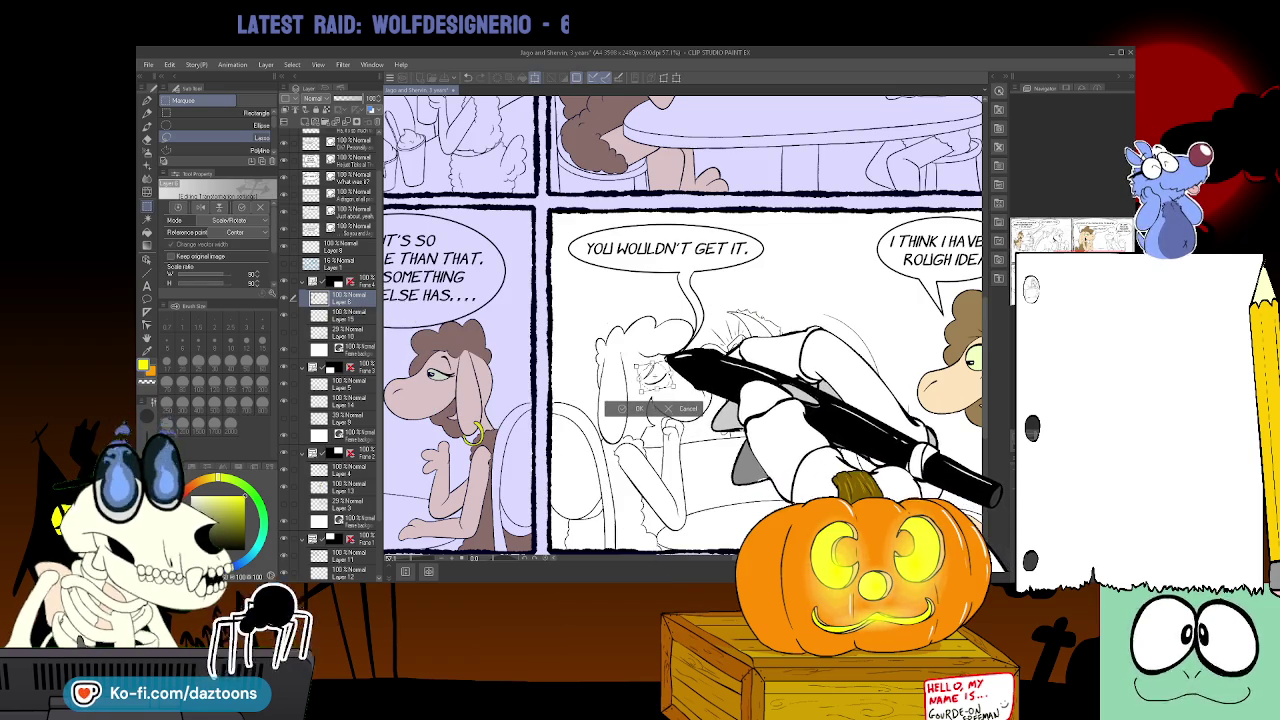
pyautogui.press('Return')
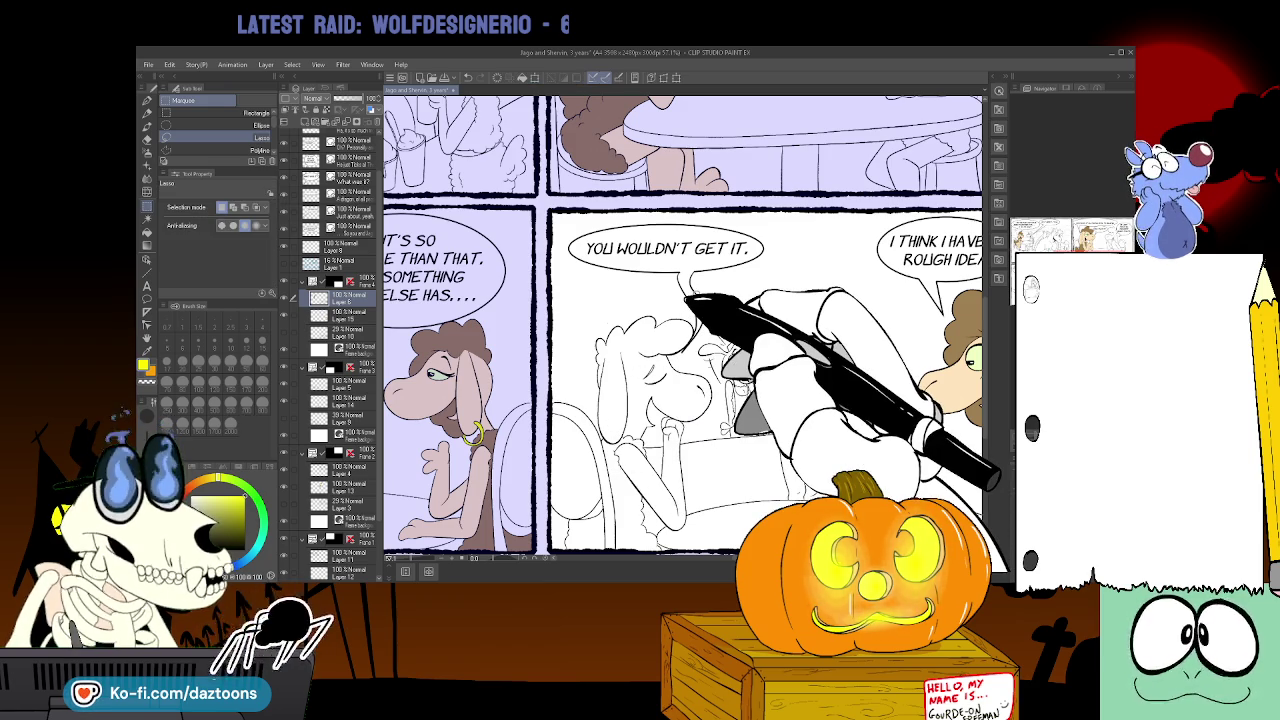
pyautogui.moveTo(780, 557); pyautogui.dragTo(658, 556)
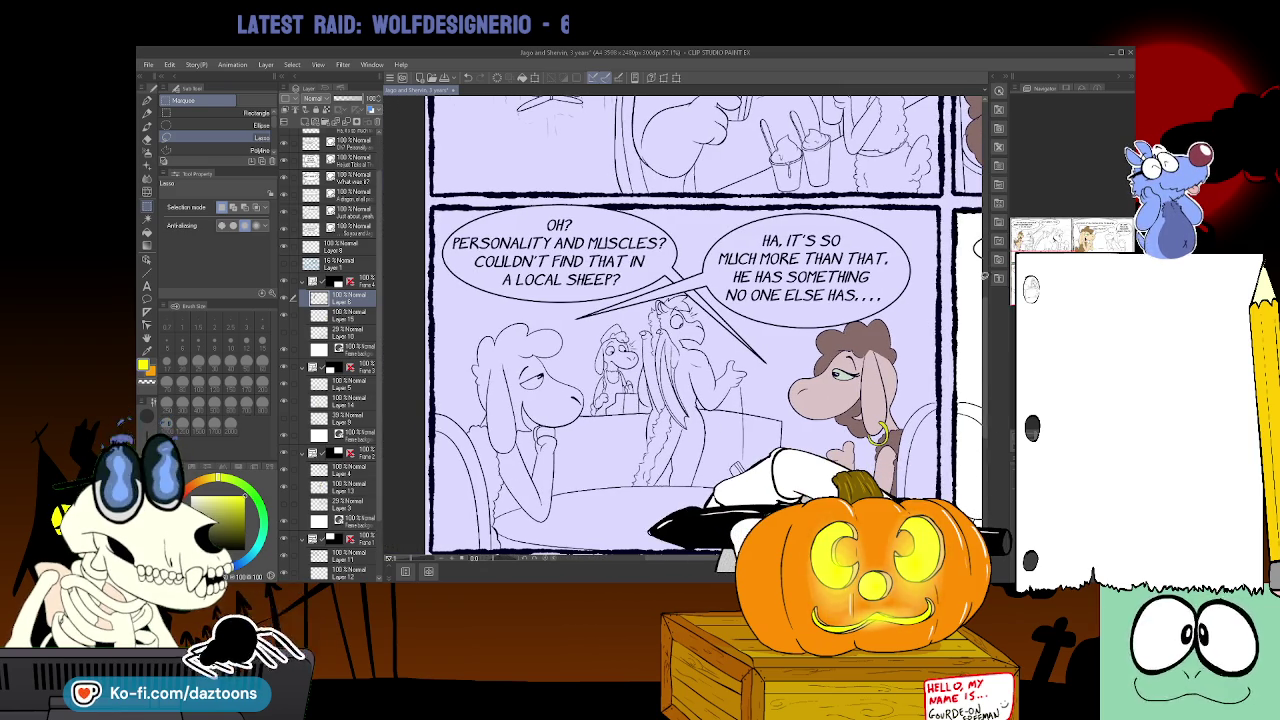
pyautogui.scroll(3, 685, 325)
# - Select the opening café panel's layer, set black as the main colour and choose the Fill tool
pyautogui.scroll(5, 685, 325)
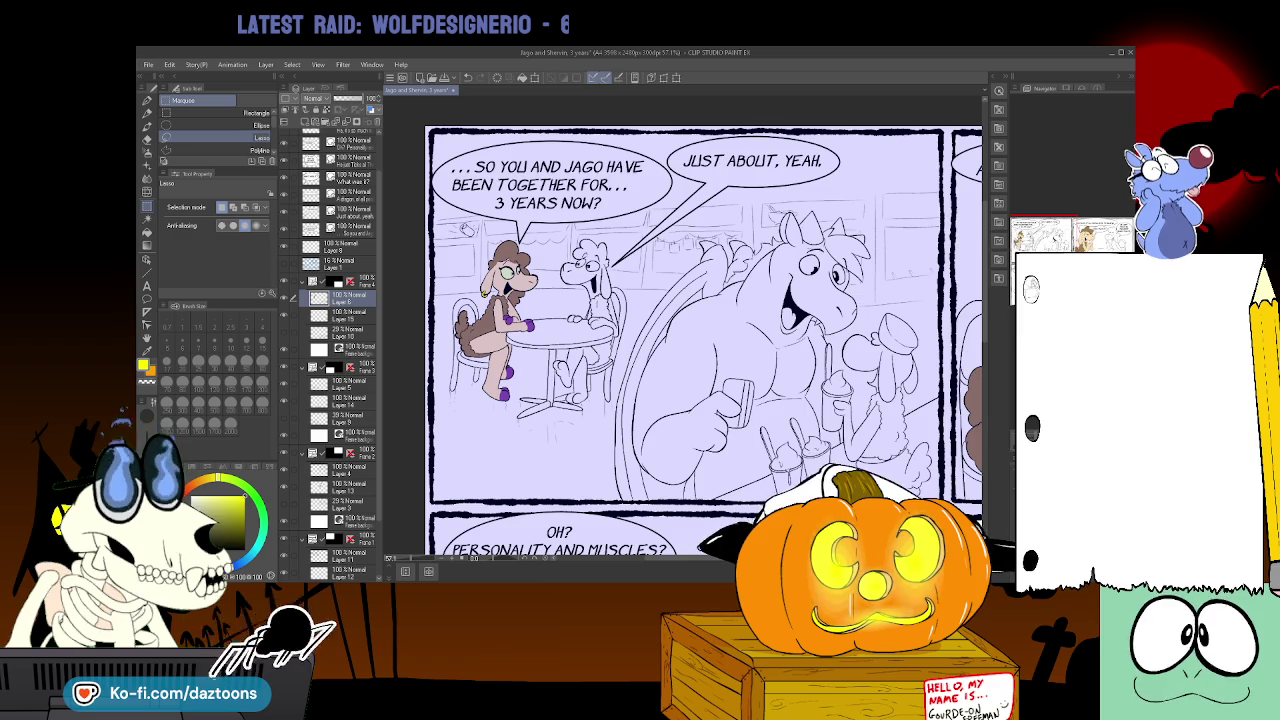
pyautogui.moveTo(969, 213); pyautogui.dragTo(726, 213)
pyautogui.hscroll(5, 680, 340)
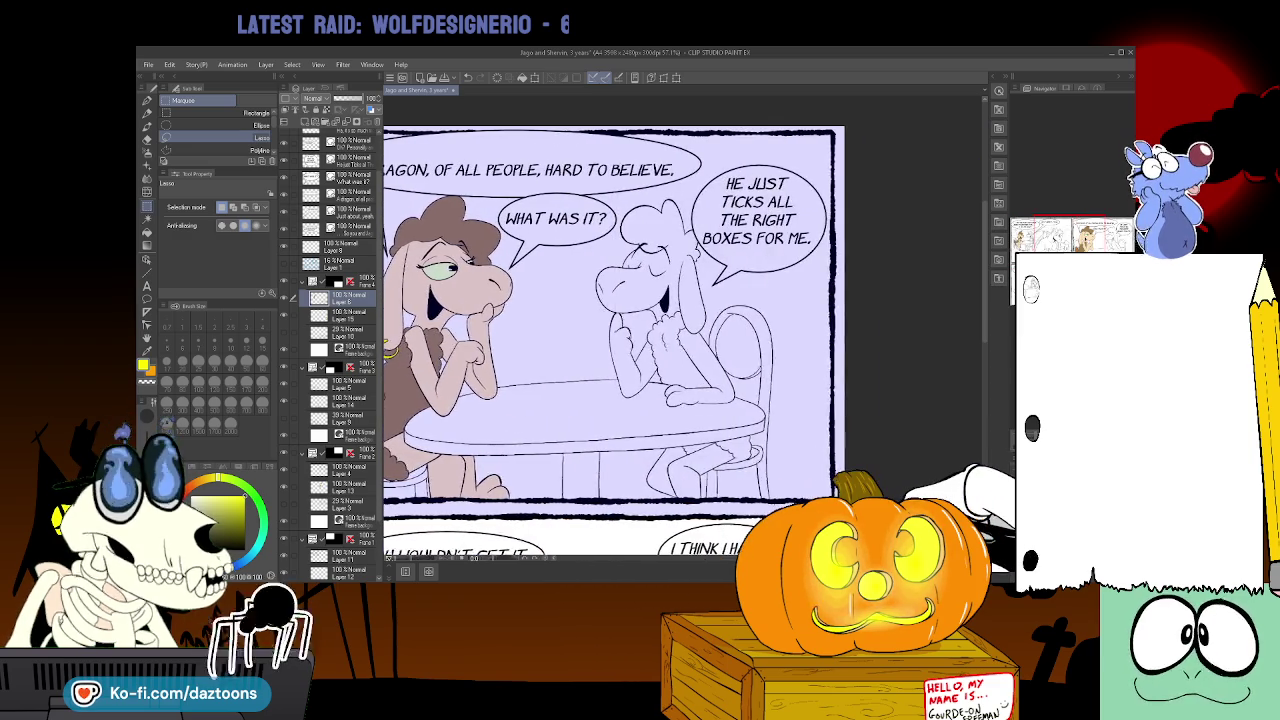
pyautogui.hscroll(-7, 680, 340)
pyautogui.hscroll(-2, 680, 340)
pyautogui.hscroll(1, 700, 340)
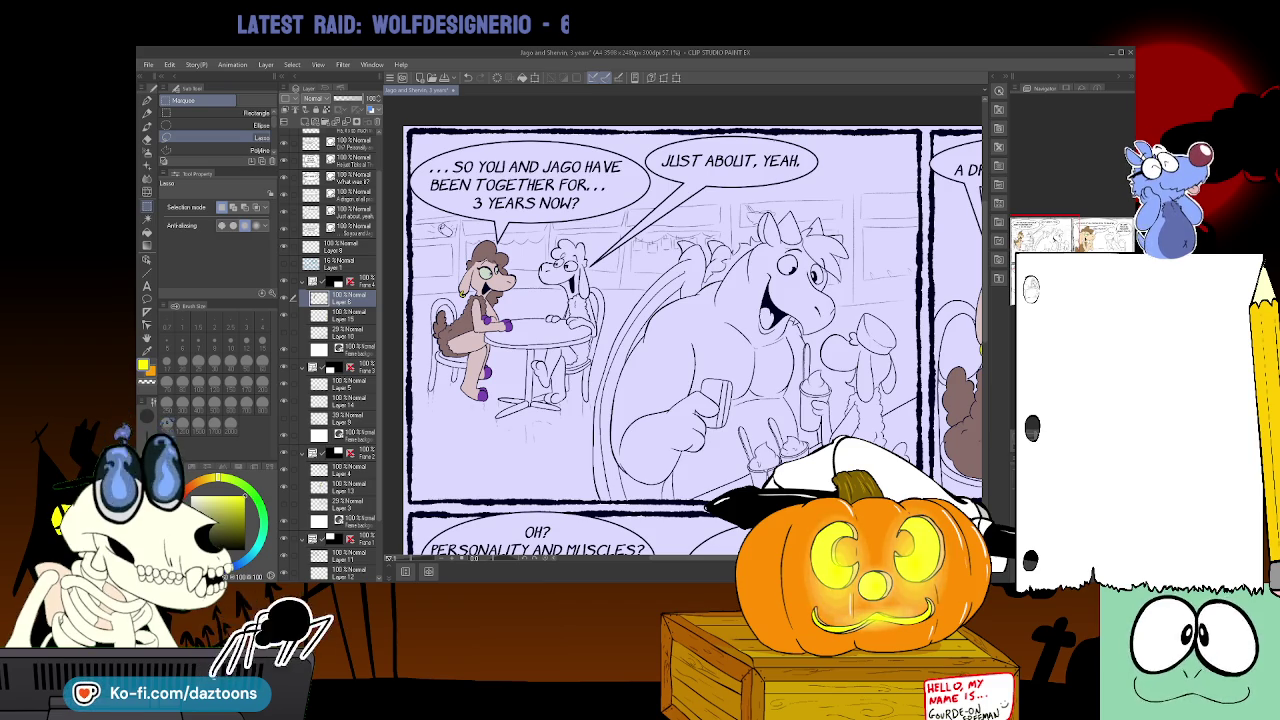
pyautogui.click(340, 555)
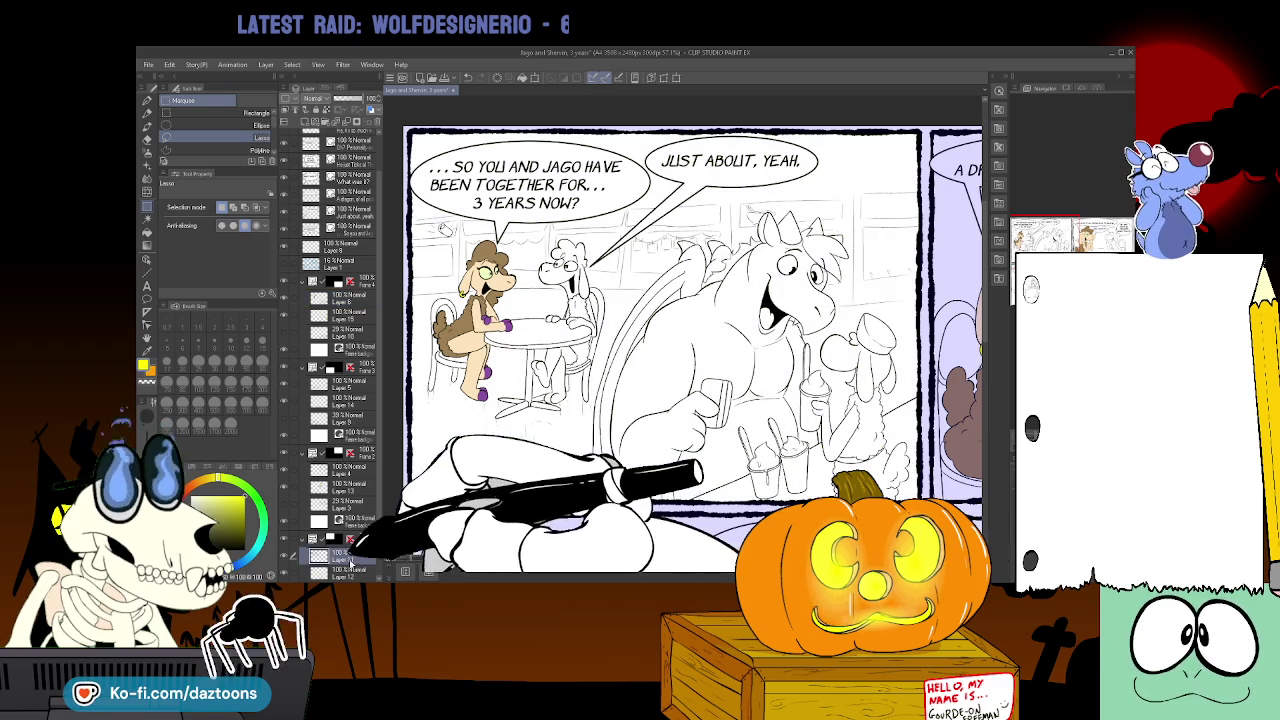
pyautogui.click(203, 540)
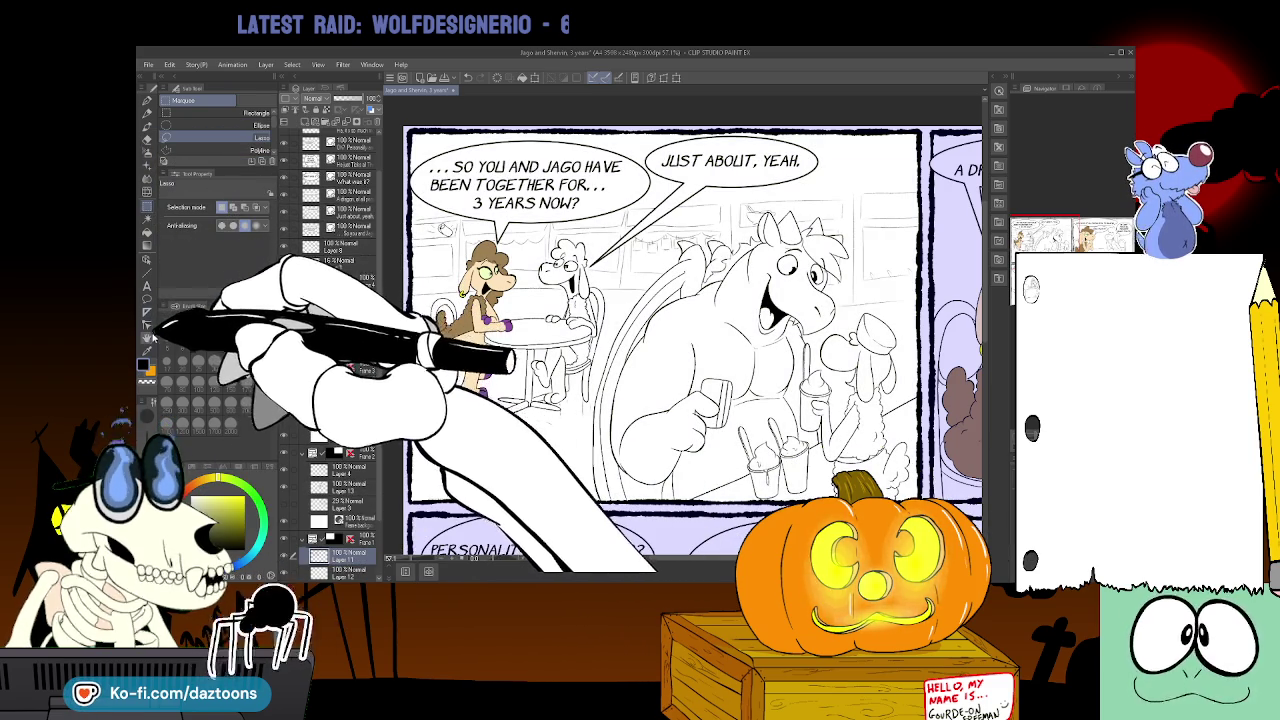
pyautogui.click(149, 221)
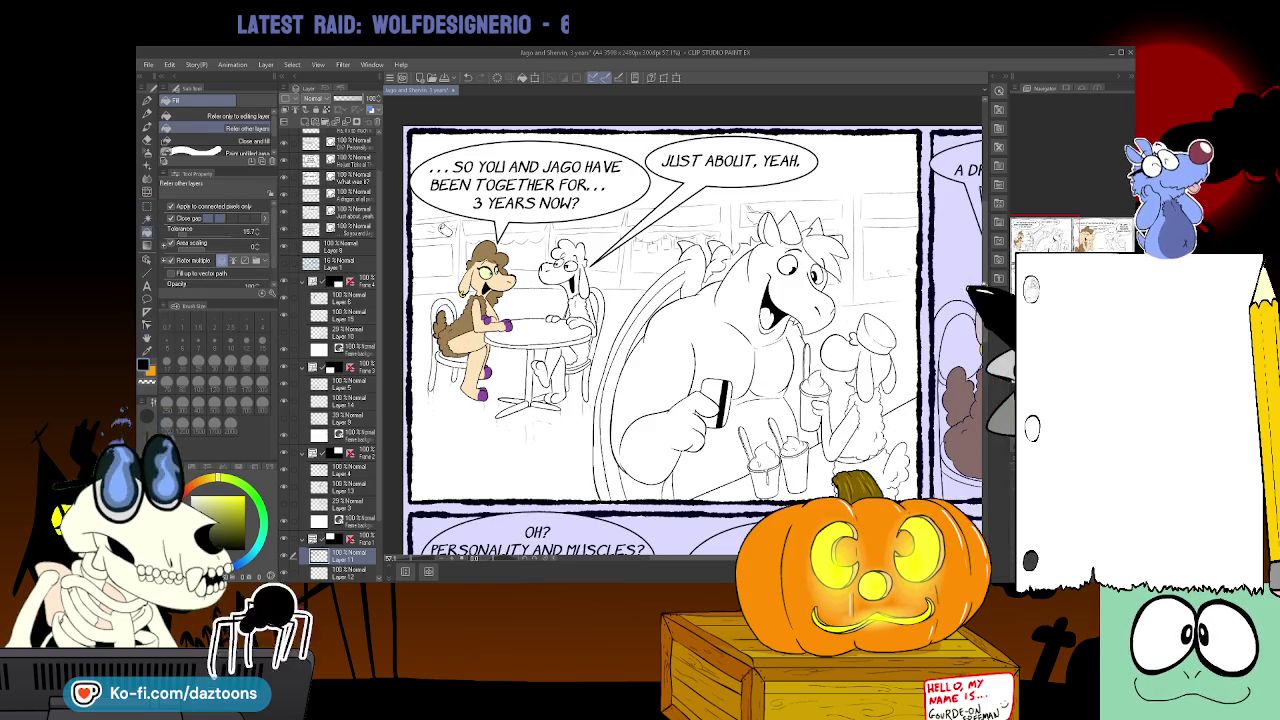
pyautogui.moveTo(988, 290)
pyautogui.mouseDown()
pyautogui.moveTo(968, 405)
pyautogui.moveTo(970, 393)
pyautogui.mouseUp()
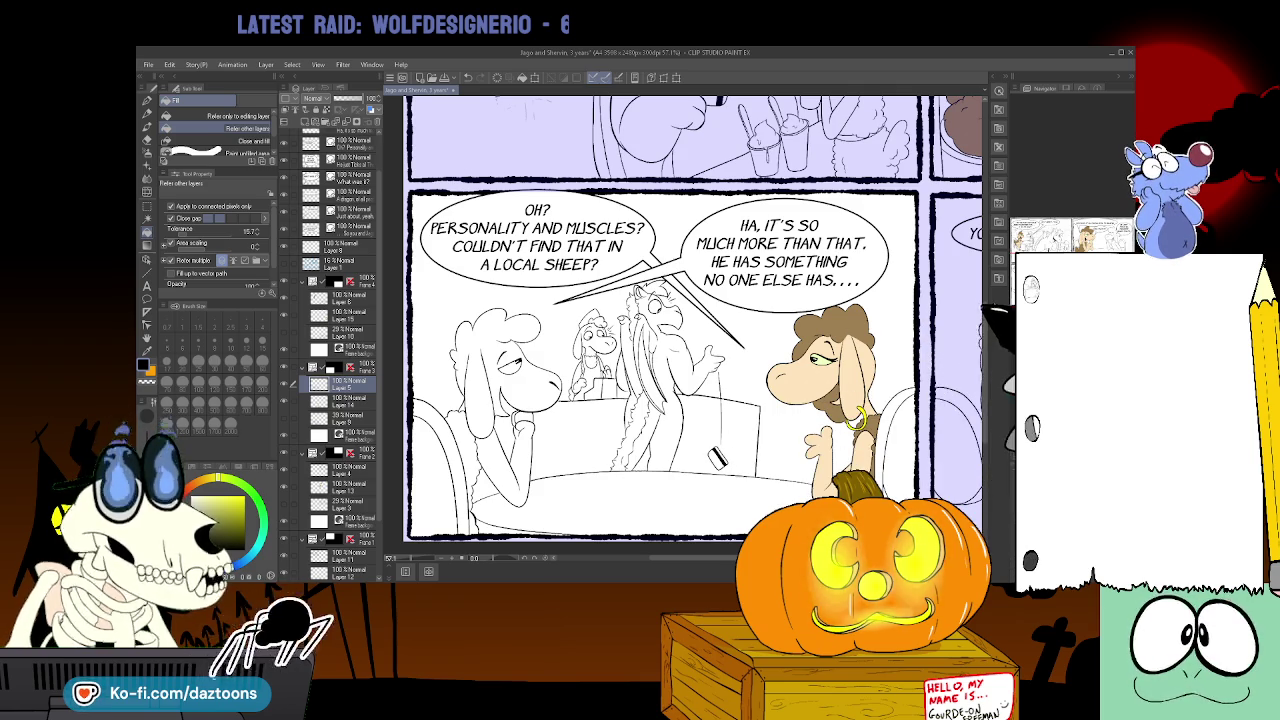
pyautogui.scroll(5, 717, 457)
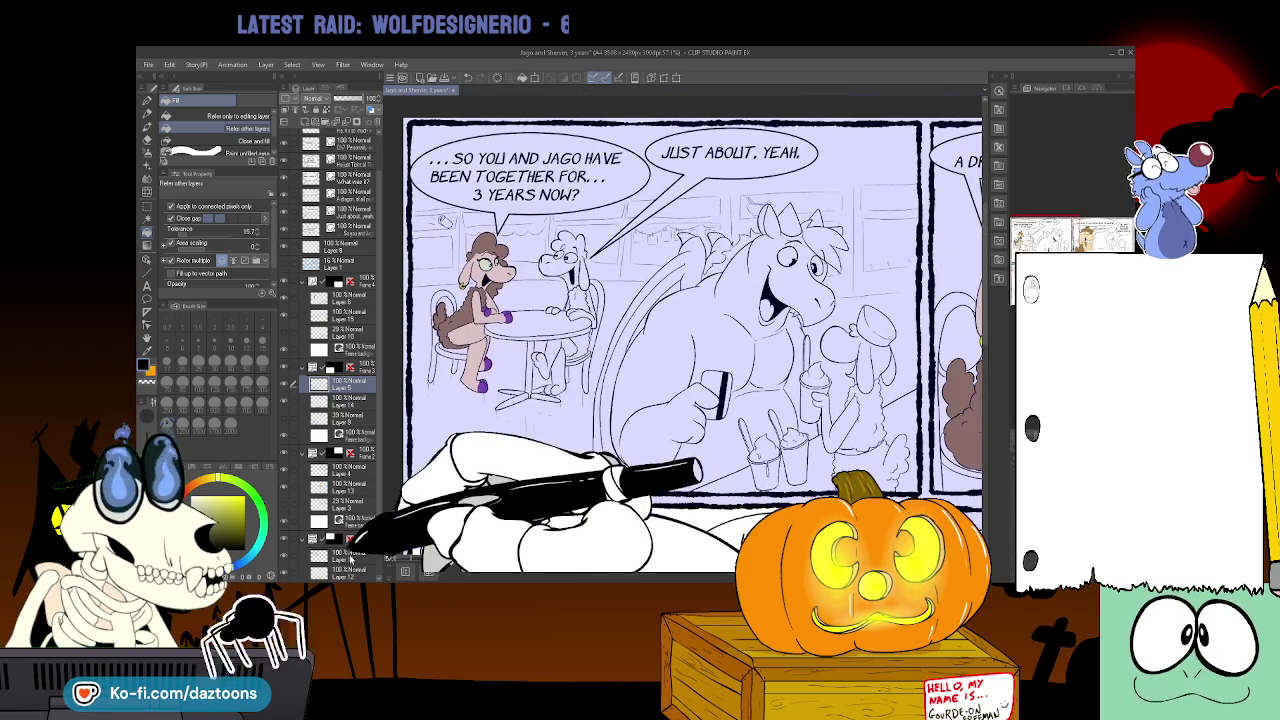
# - Pick light blue as the current colour with the opening café panel's layer selected
pyautogui.click(345, 553)
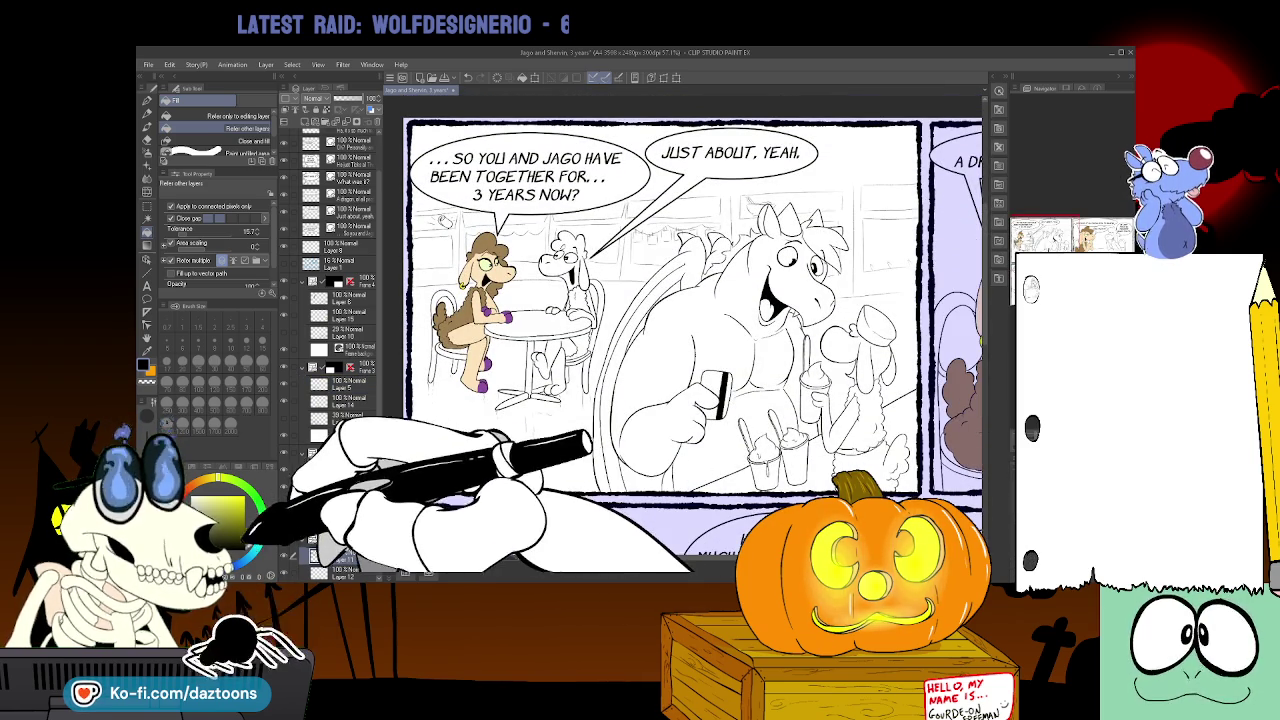
pyautogui.click(235, 505)
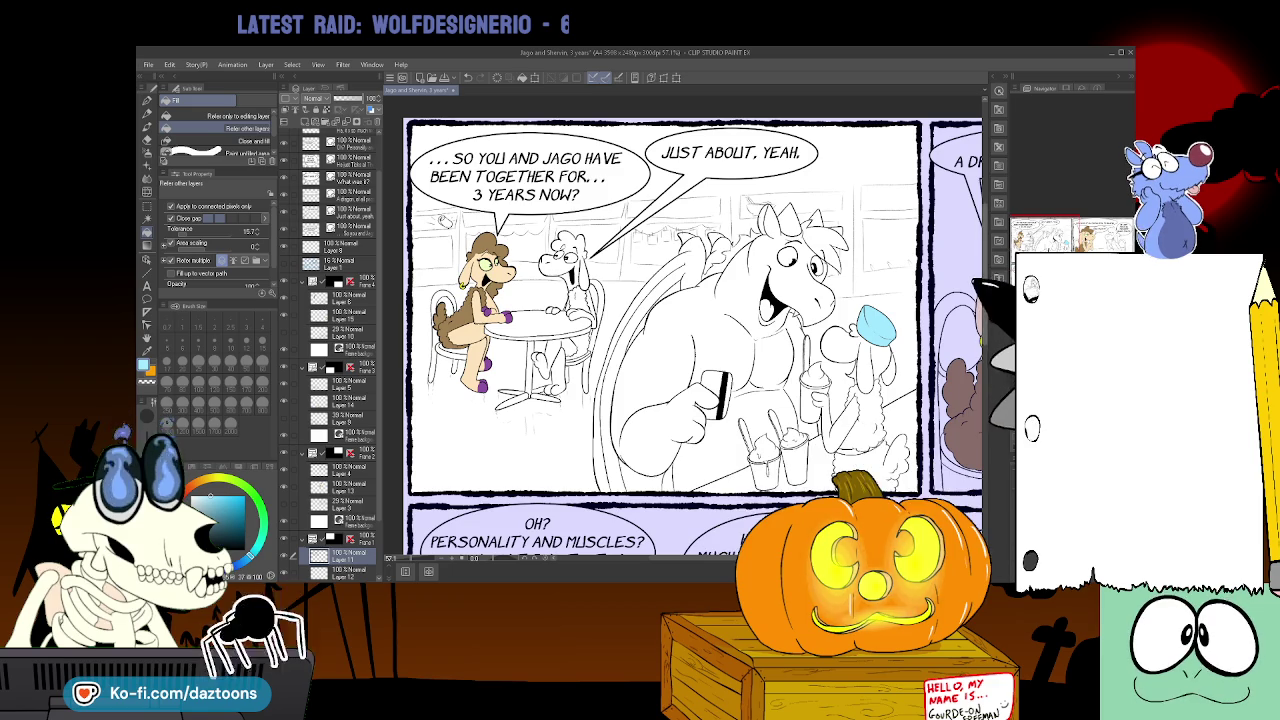
pyautogui.scroll(-2, 660, 330)
pyautogui.scroll(-2, 660, 330)
pyautogui.scroll(1, 690, 330)
pyautogui.scroll(2, 690, 330)
pyautogui.scroll(1, 690, 330)
pyautogui.scroll(1, 690, 330)
pyautogui.hscroll(5, 682, 325)
pyautogui.hscroll(-2, 682, 325)
pyautogui.hscroll(-3, 682, 325)
pyautogui.scroll(-1, 670, 325)
pyautogui.scroll(-3, 670, 325)
pyautogui.scroll(-2, 670, 325)
pyautogui.scroll(-1, 670, 325)
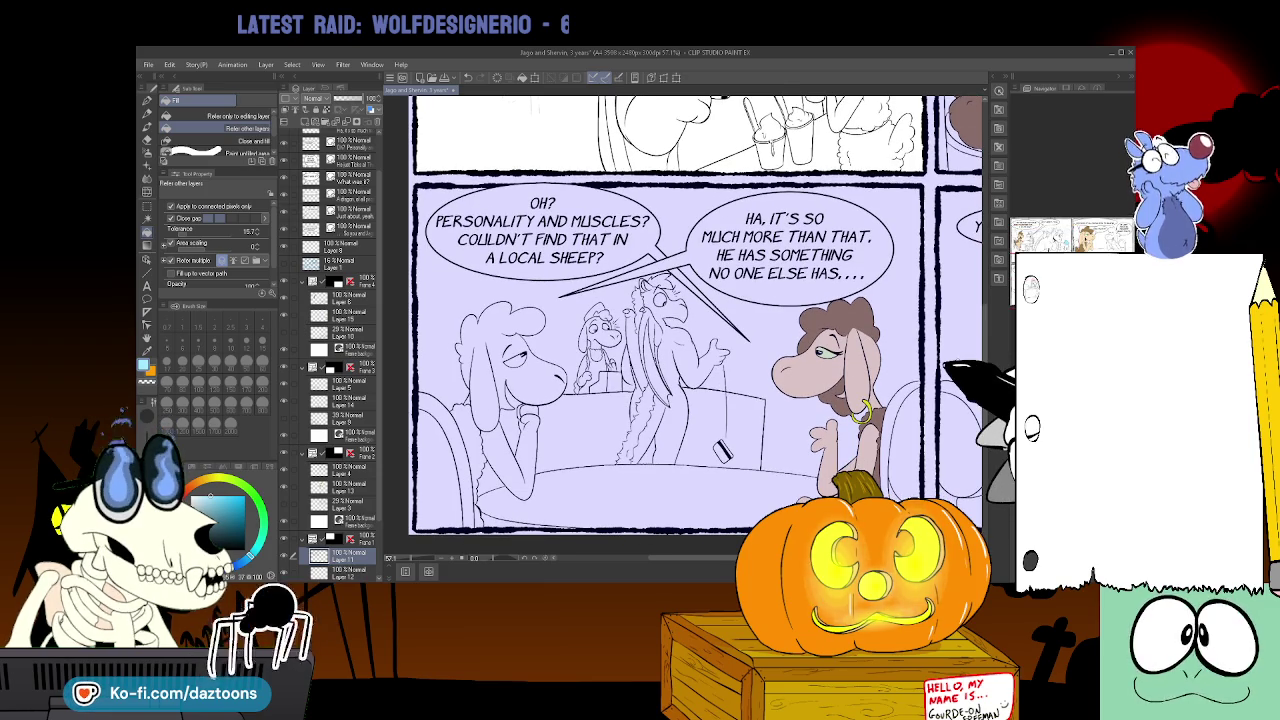
# - Fill the background figures light blue in the 'Personality and muscles' and 'You wouldn't get it.' panels
pyautogui.click(340, 383)
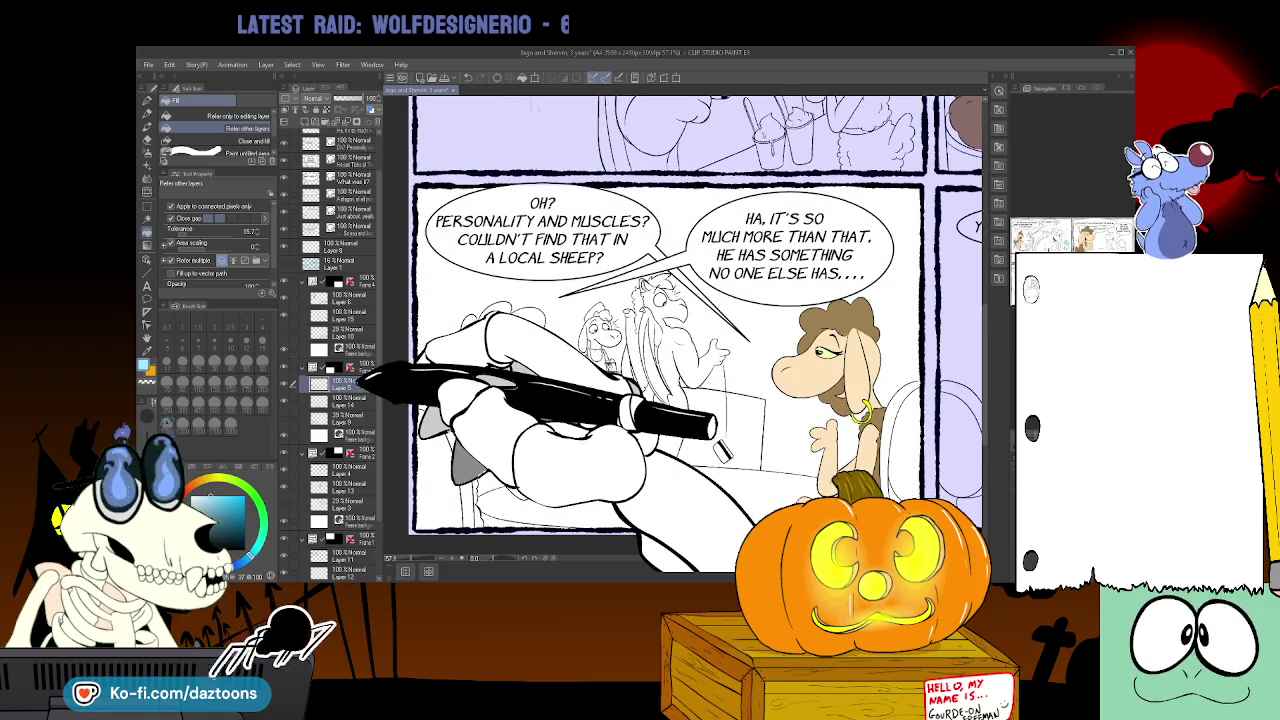
pyautogui.click(598, 340)
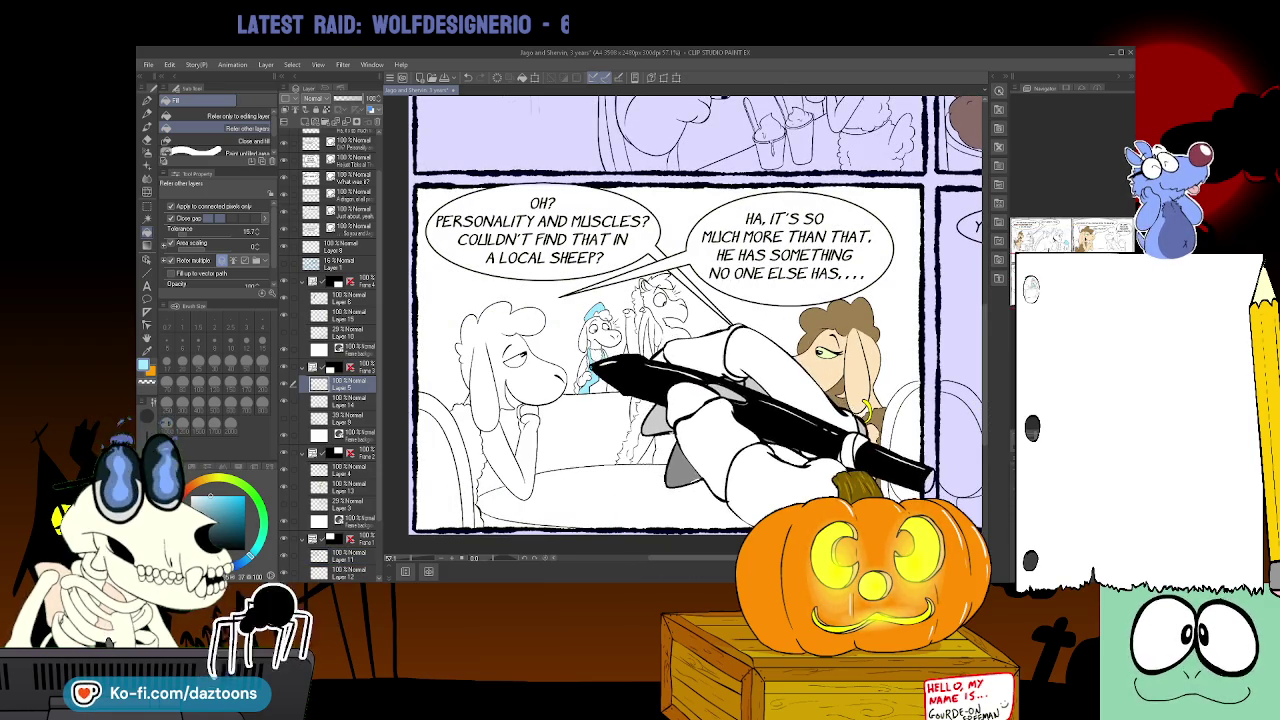
pyautogui.hscroll(5, 680, 350)
pyautogui.hscroll(2, 680, 320)
pyautogui.click(345, 297)
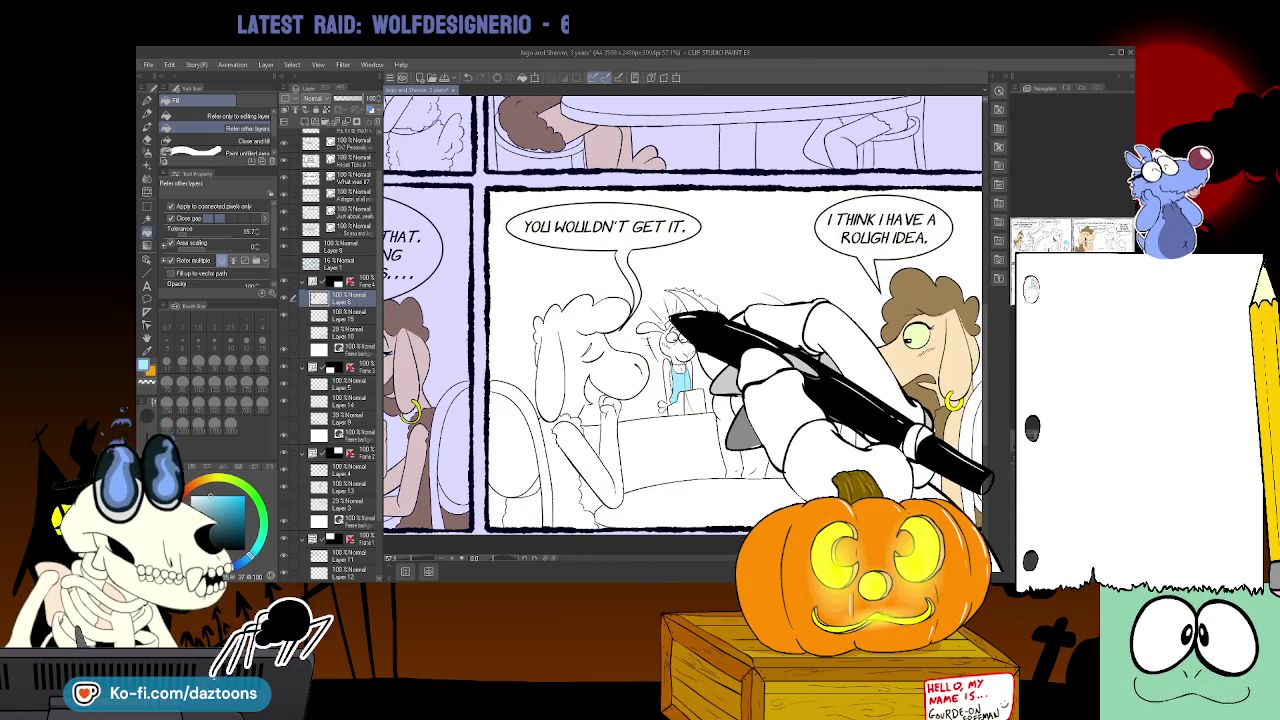
pyautogui.click(676, 320)
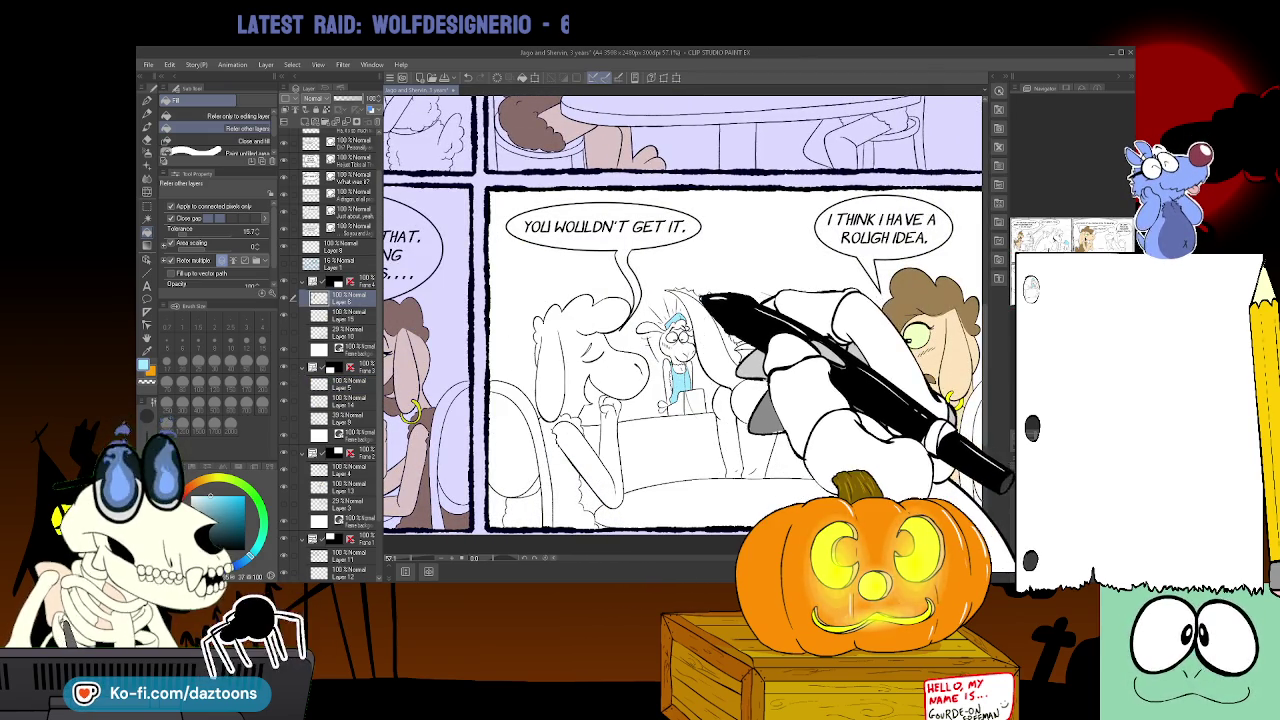
pyautogui.click(148, 113)
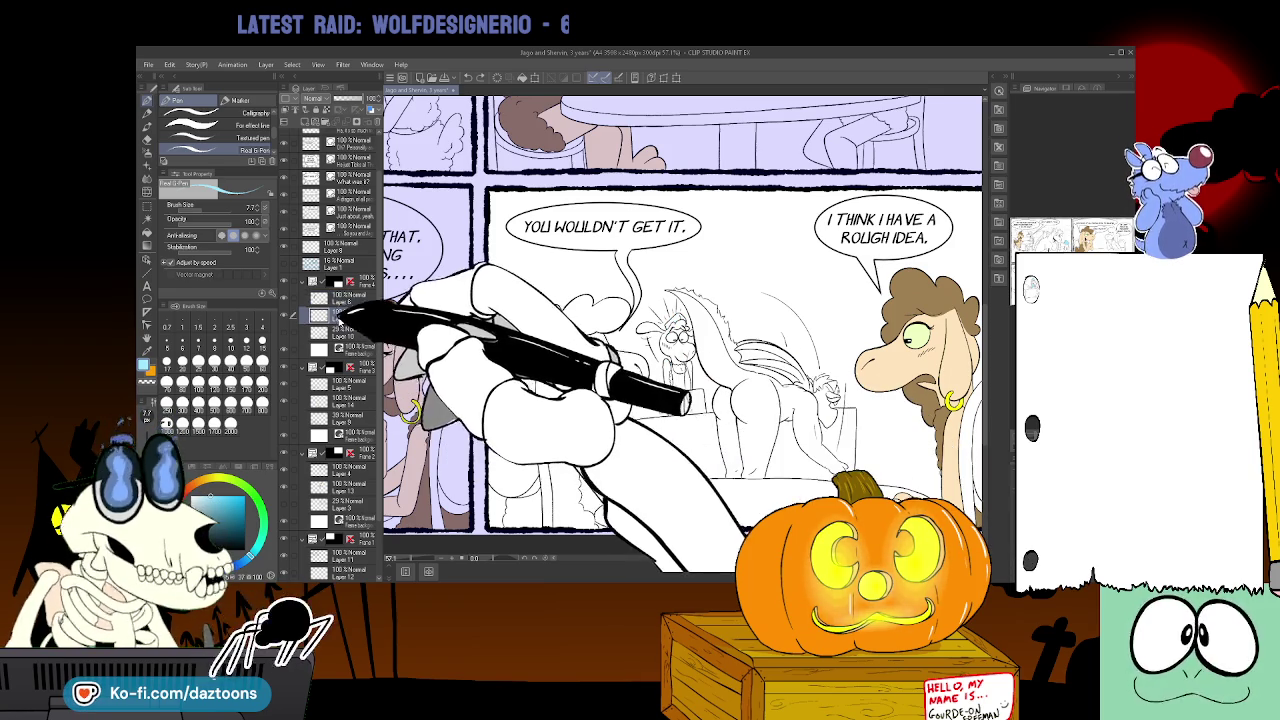
pyautogui.click(149, 233)
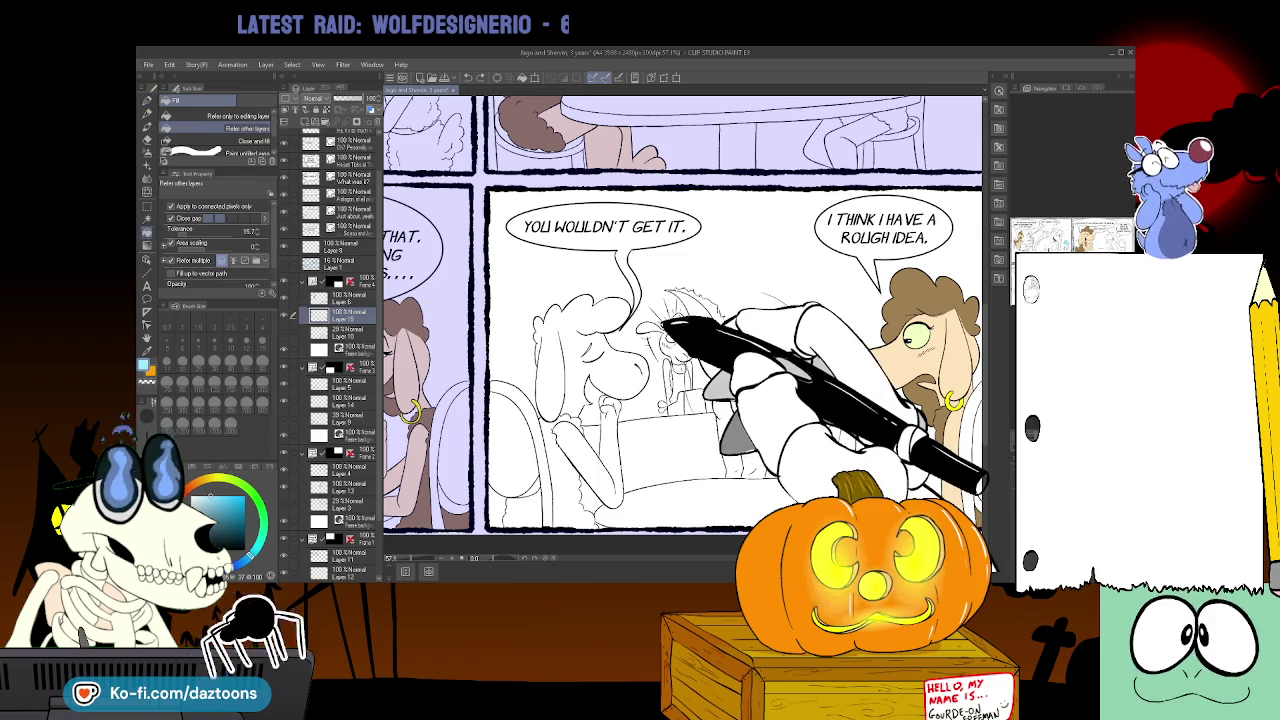
pyautogui.click(678, 378)
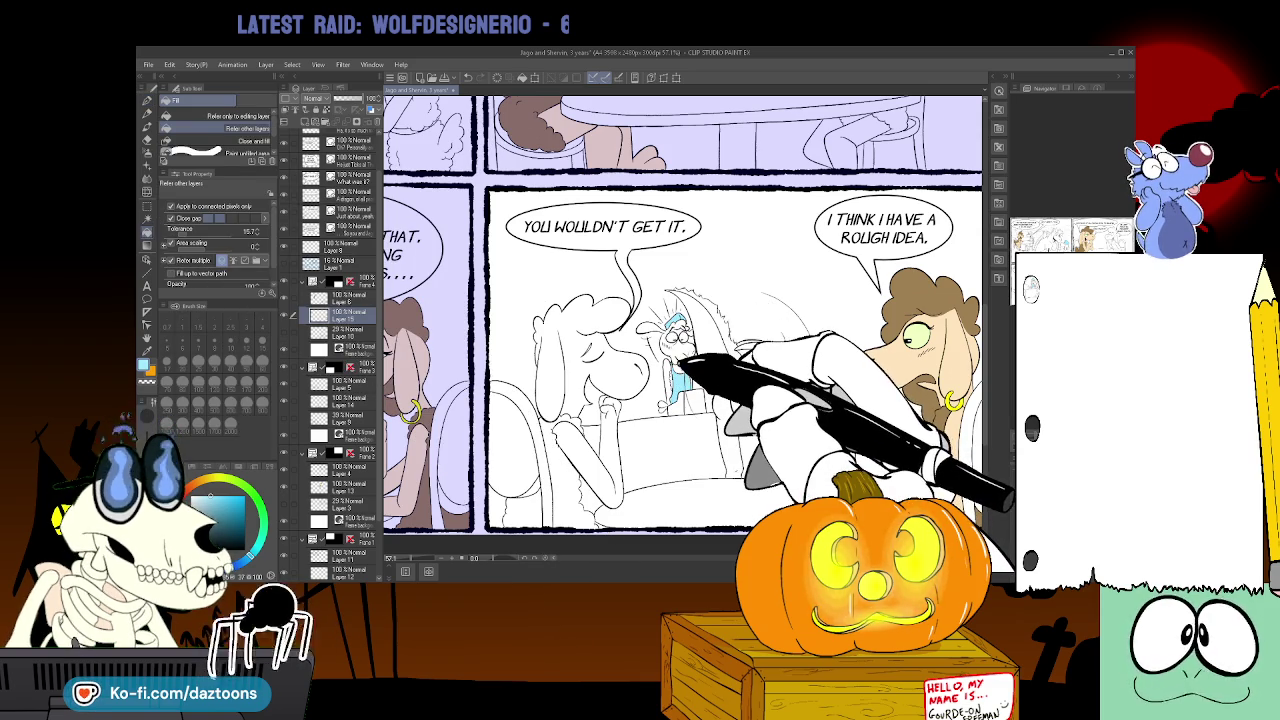
pyautogui.press('p')
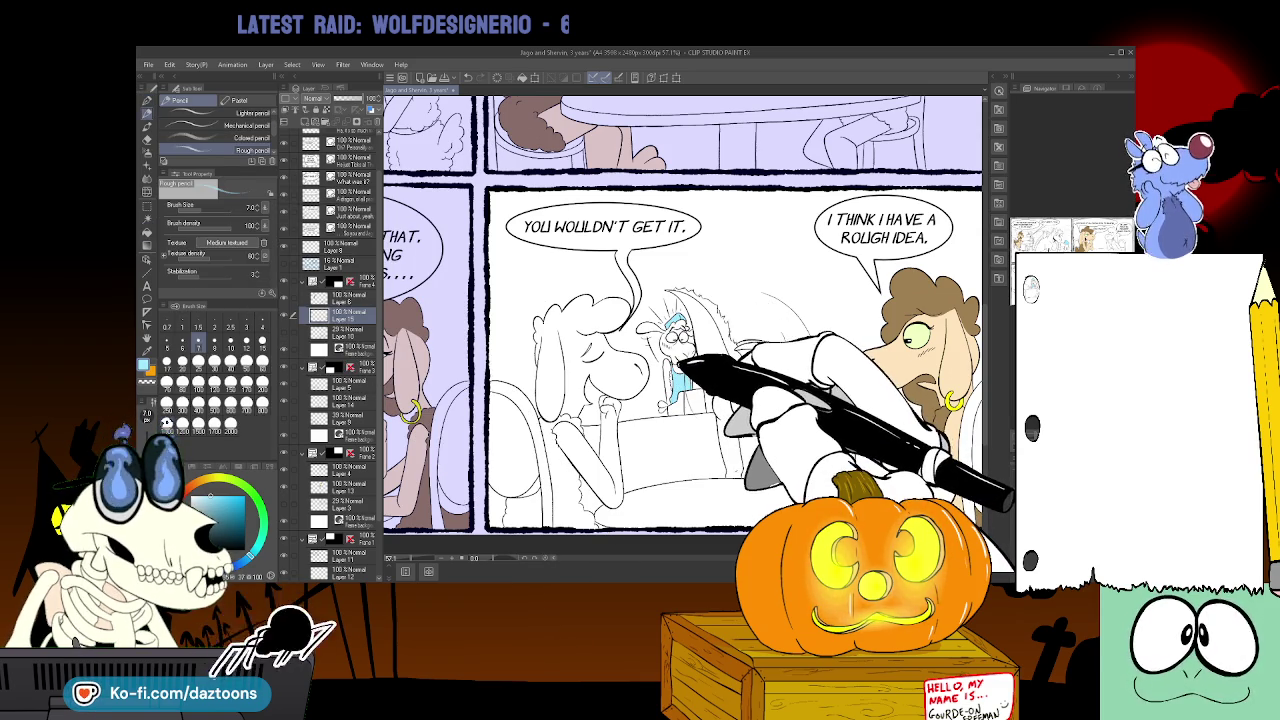
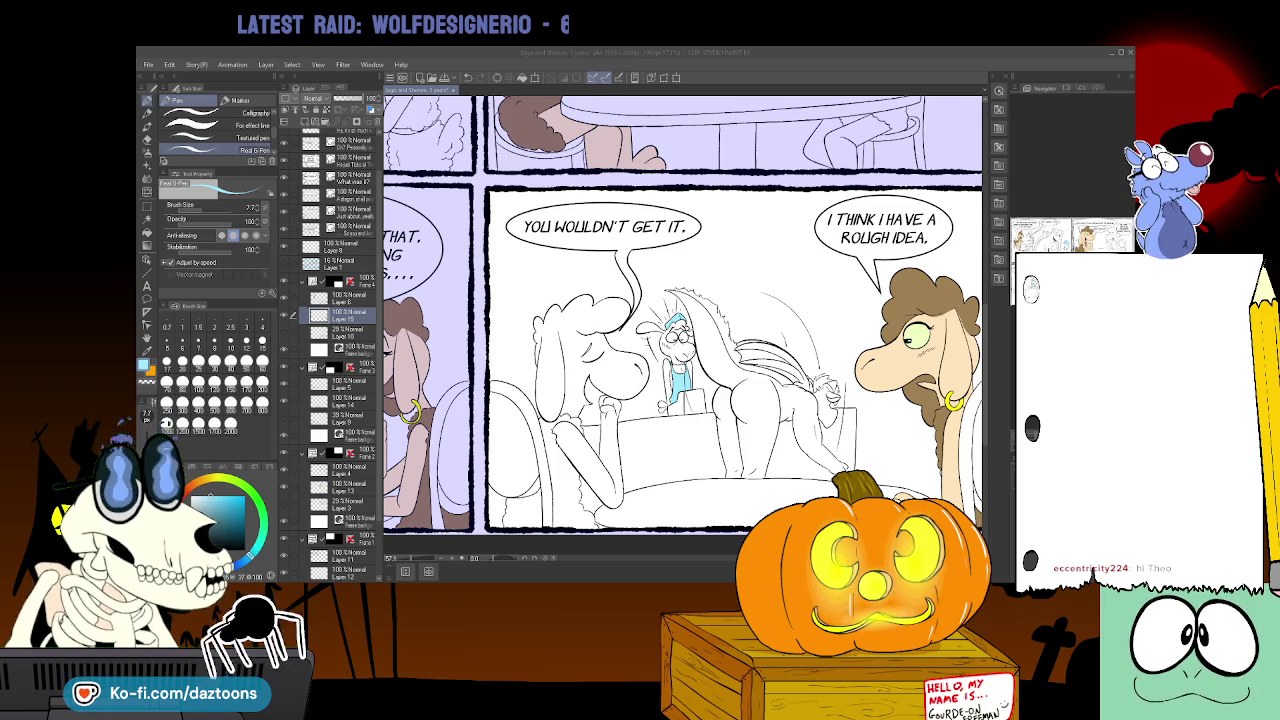
# - Scroll back to the opening café panel and select its flat-colour layer
pyautogui.scroll(1, 978, 388)
pyautogui.scroll(5, 683, 325)
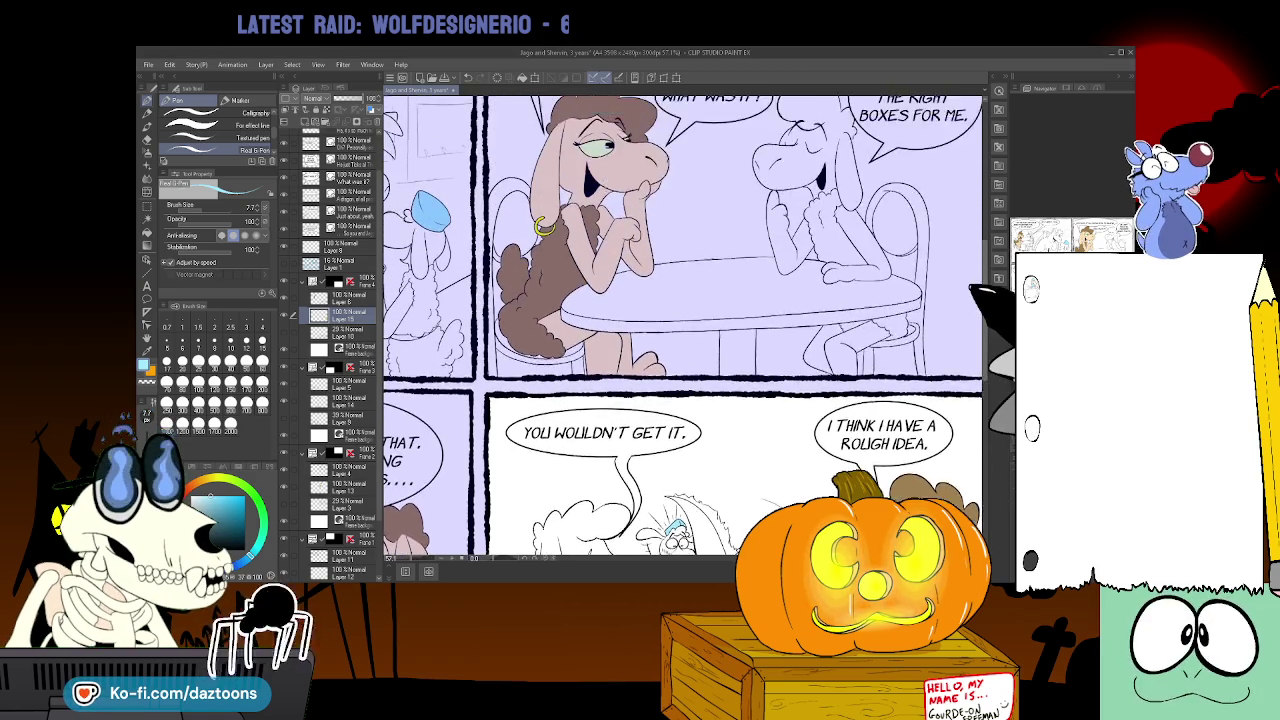
pyautogui.scroll(-1, 683, 325)
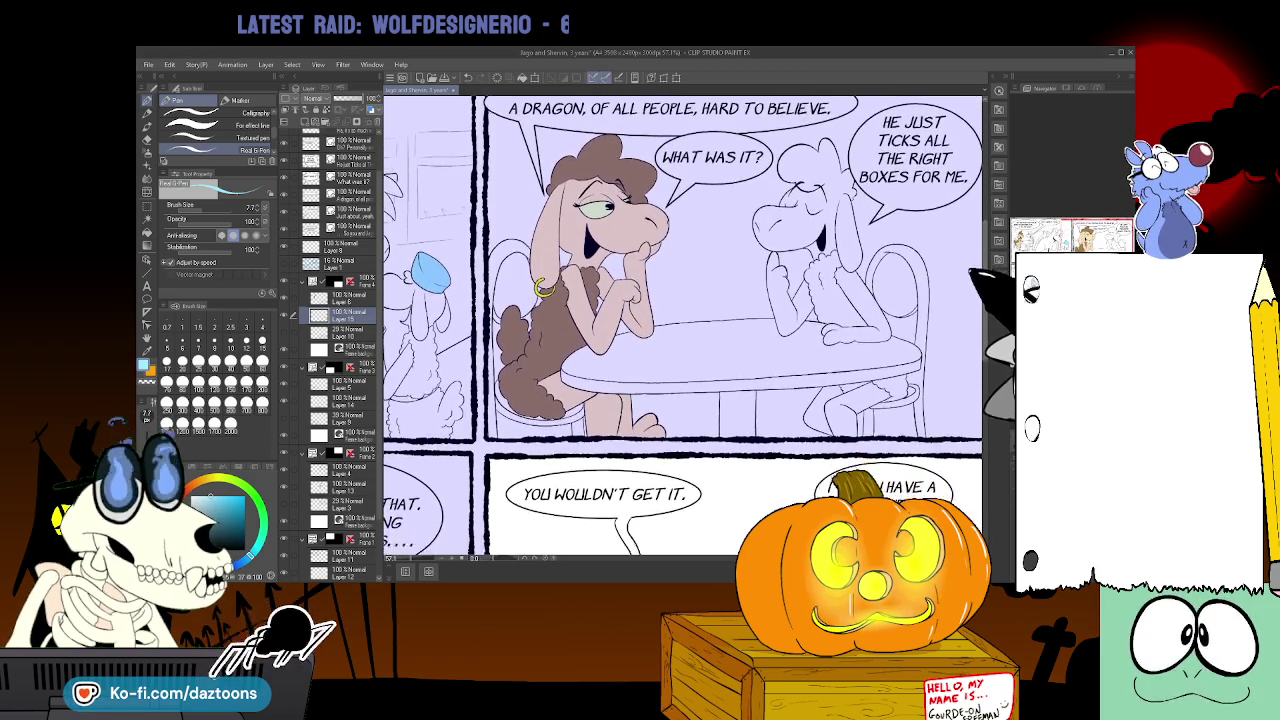
pyautogui.scroll(-4, 683, 325)
pyautogui.hscroll(-5, 633, 452)
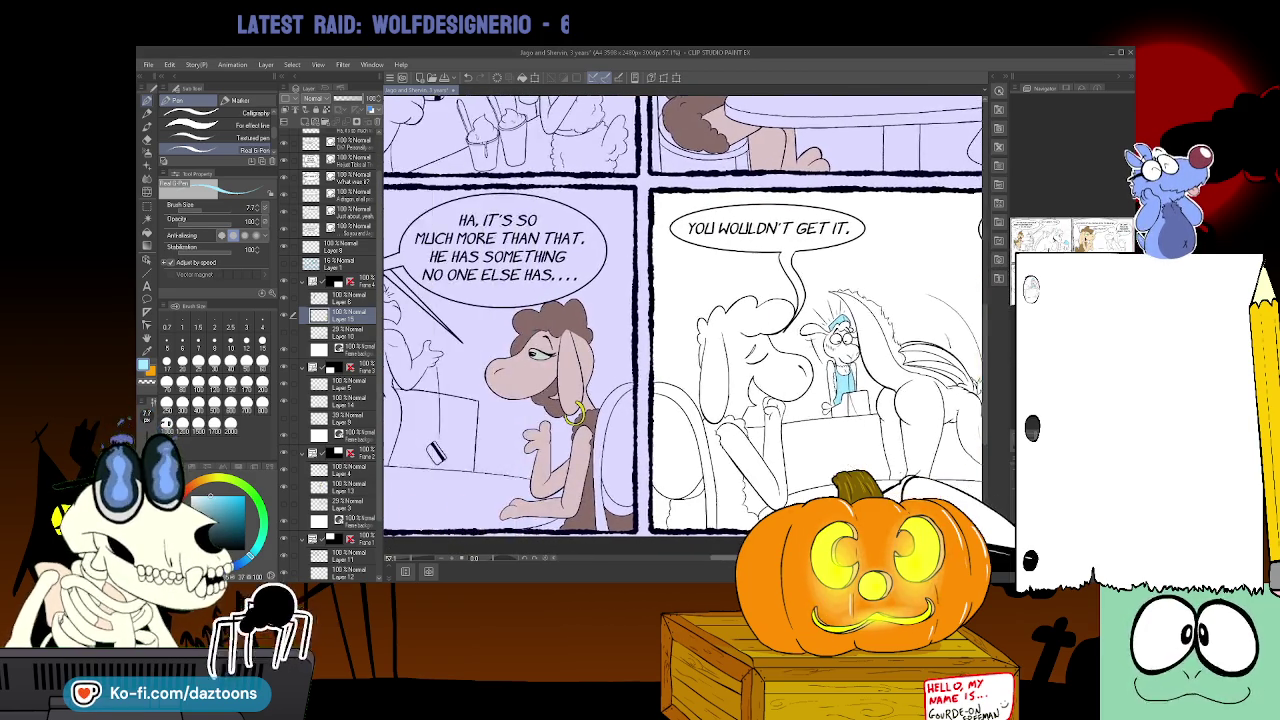
pyautogui.hscroll(-1, 683, 325)
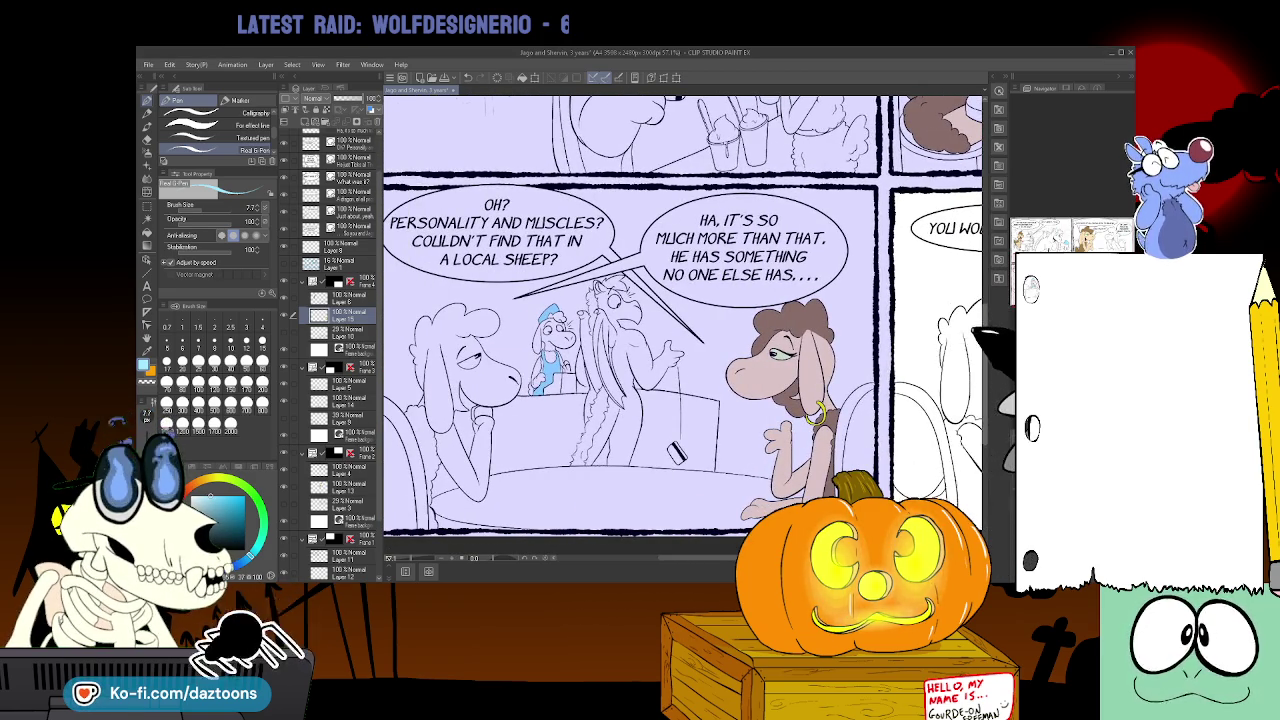
pyautogui.scroll(3, 683, 325)
pyautogui.scroll(2, 633, 325)
pyautogui.click(365, 562)
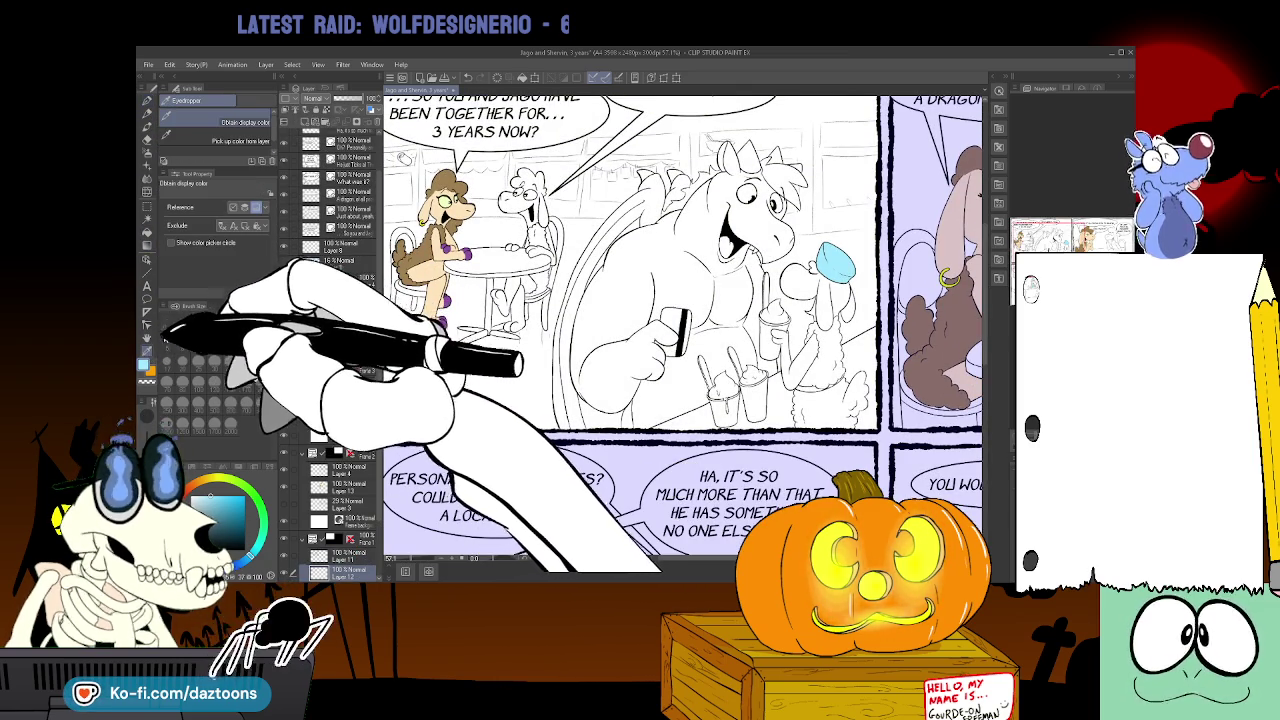
# - Sample the purple, select Layer 13 and zoom in on the sheep's hands at her chin
pyautogui.keyDown('alt'); pyautogui.click(464, 256); pyautogui.keyUp('alt')
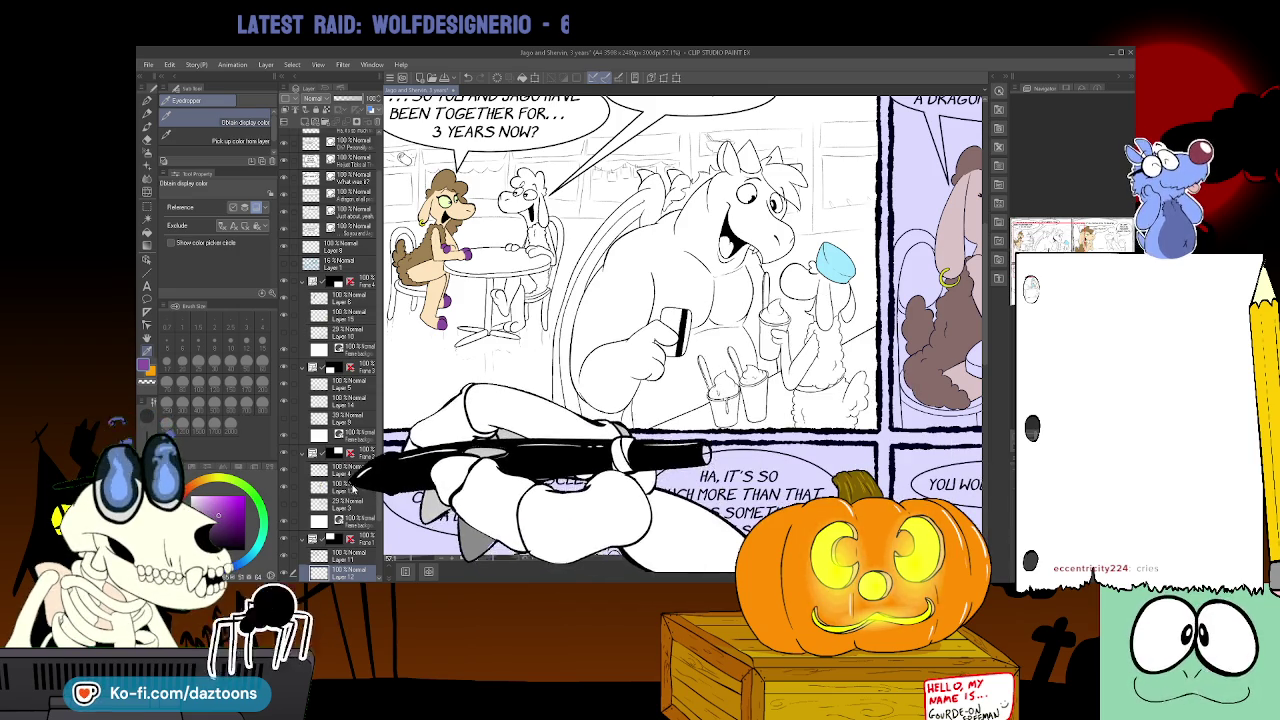
pyautogui.click(382, 457)
pyautogui.moveTo(676, 563); pyautogui.dragTo(780, 563)
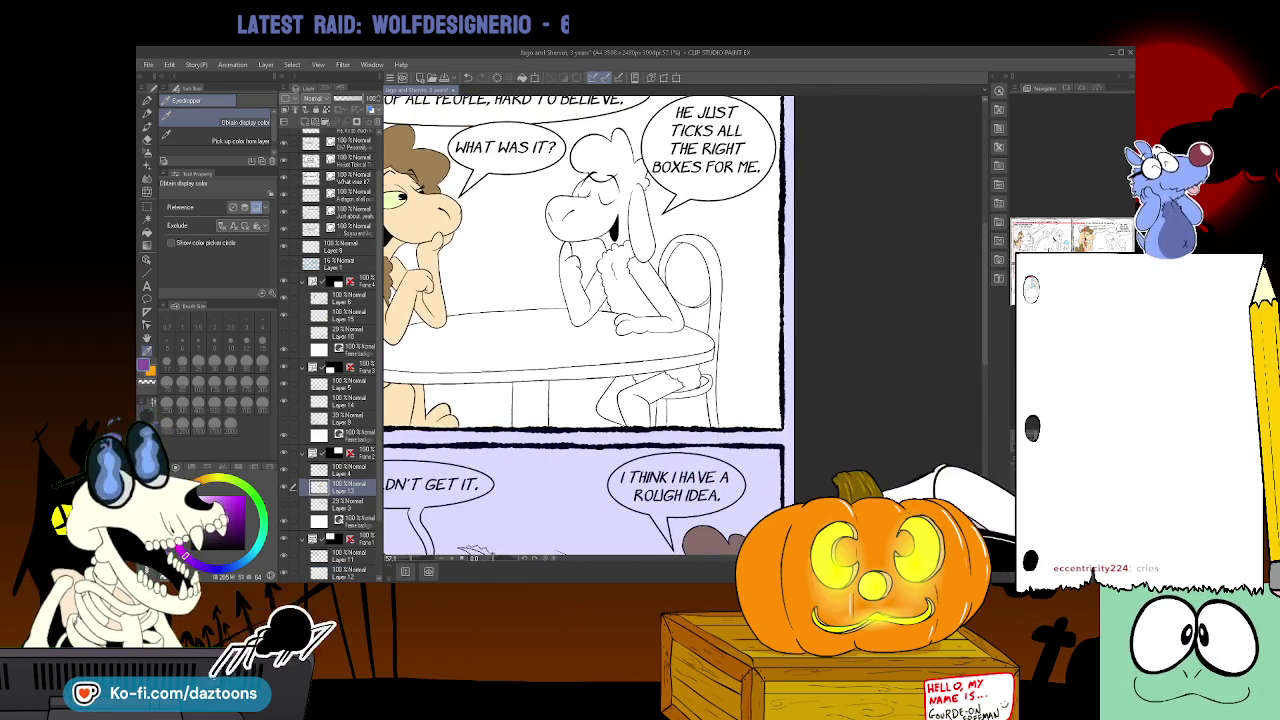
pyautogui.moveTo(600, 300); pyautogui.dragTo(708, 300)
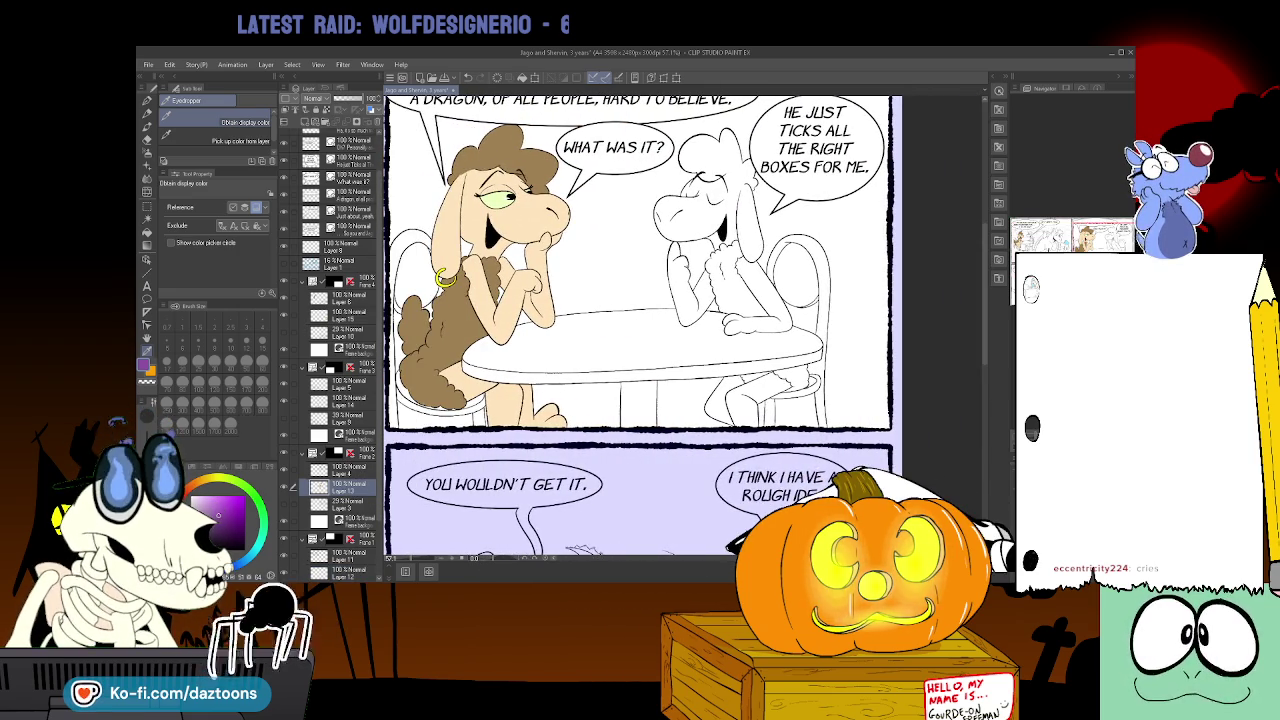
pyautogui.click(152, 104)
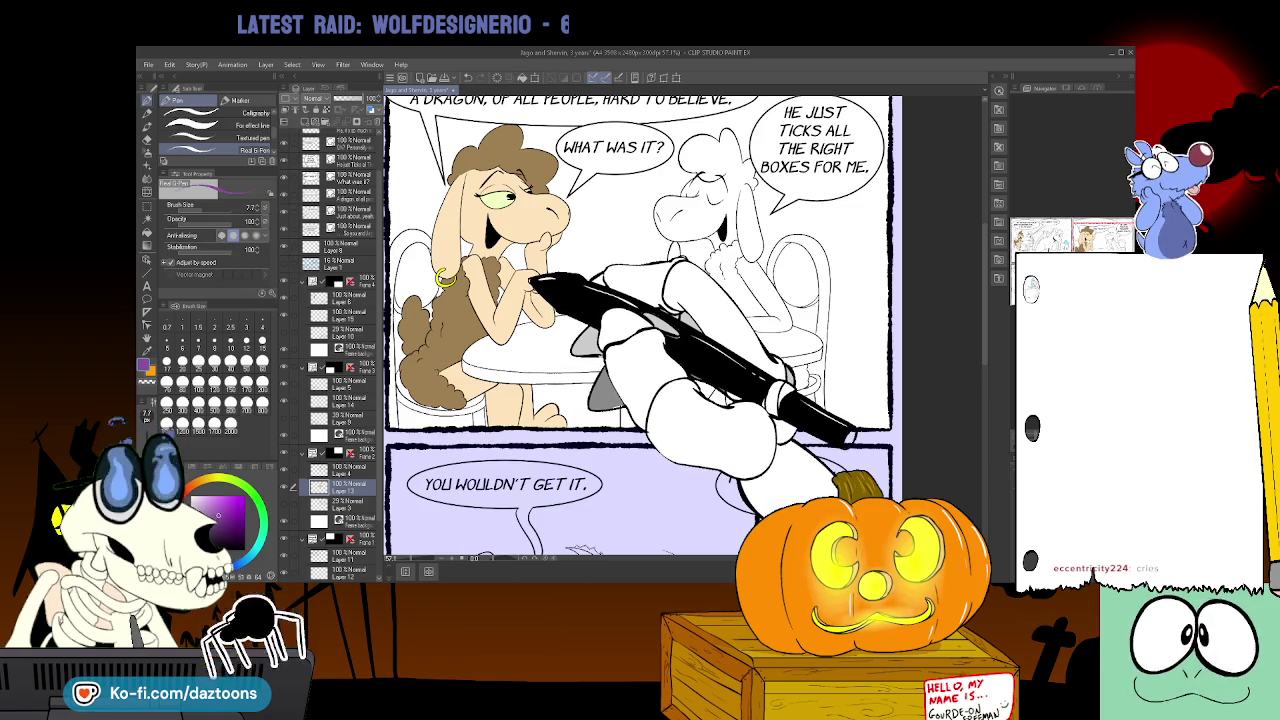
pyautogui.press('/')
pyautogui.moveTo(530, 284); pyautogui.dragTo(555, 318)
pyautogui.press('p')
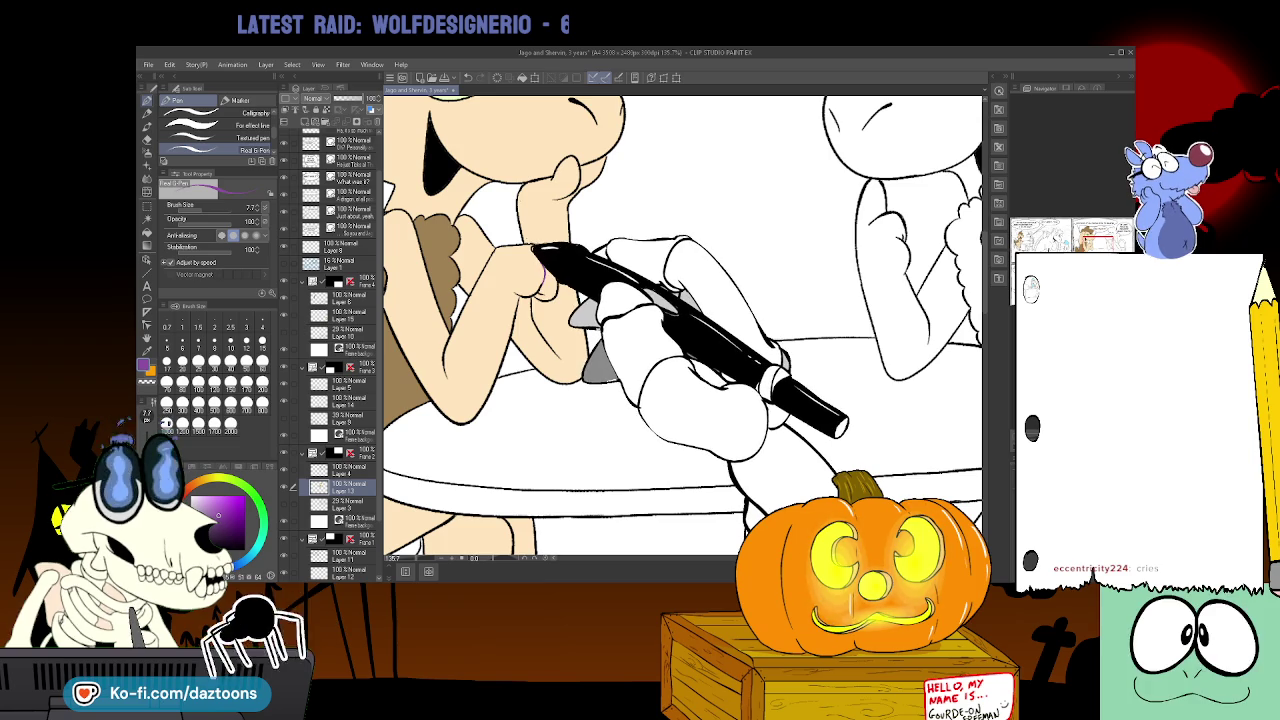
# - Outline the fingernails and fill the nails on both hands purple, then zoom out
pyautogui.moveTo(552, 177); pyautogui.dragTo(557, 196)
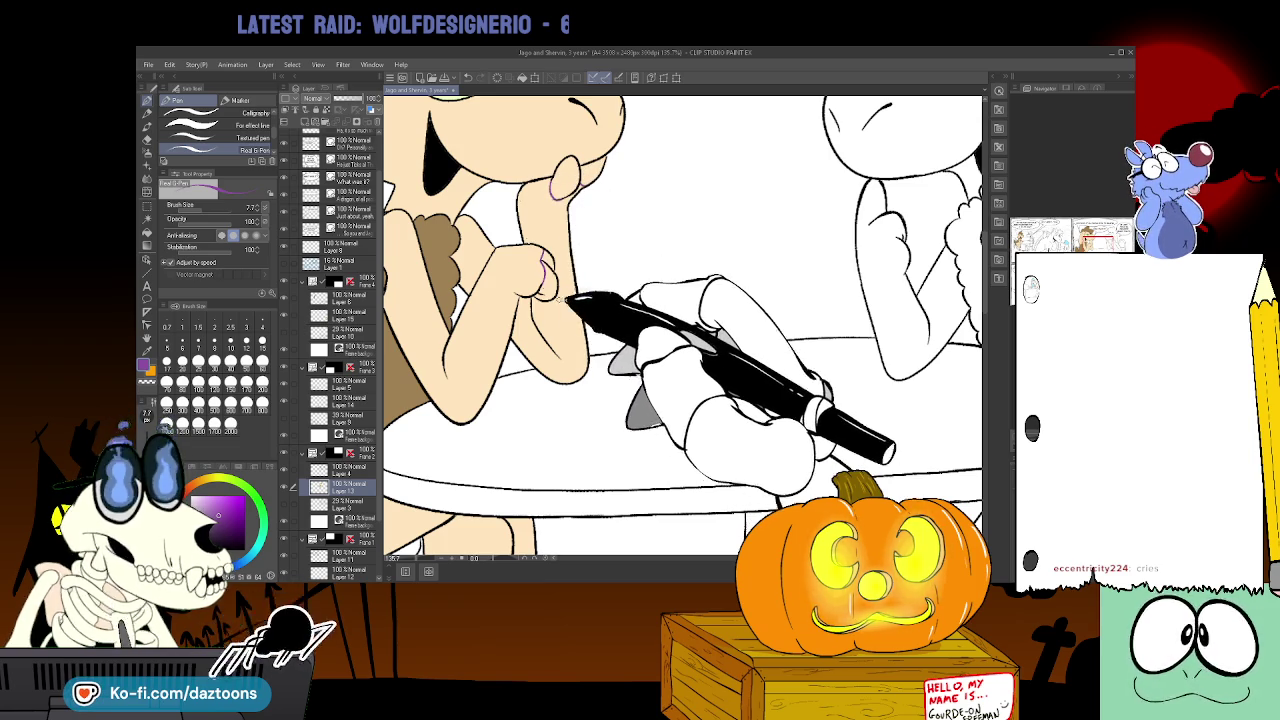
pyautogui.press('g')
pyautogui.click(545, 280)
pyautogui.click(570, 182)
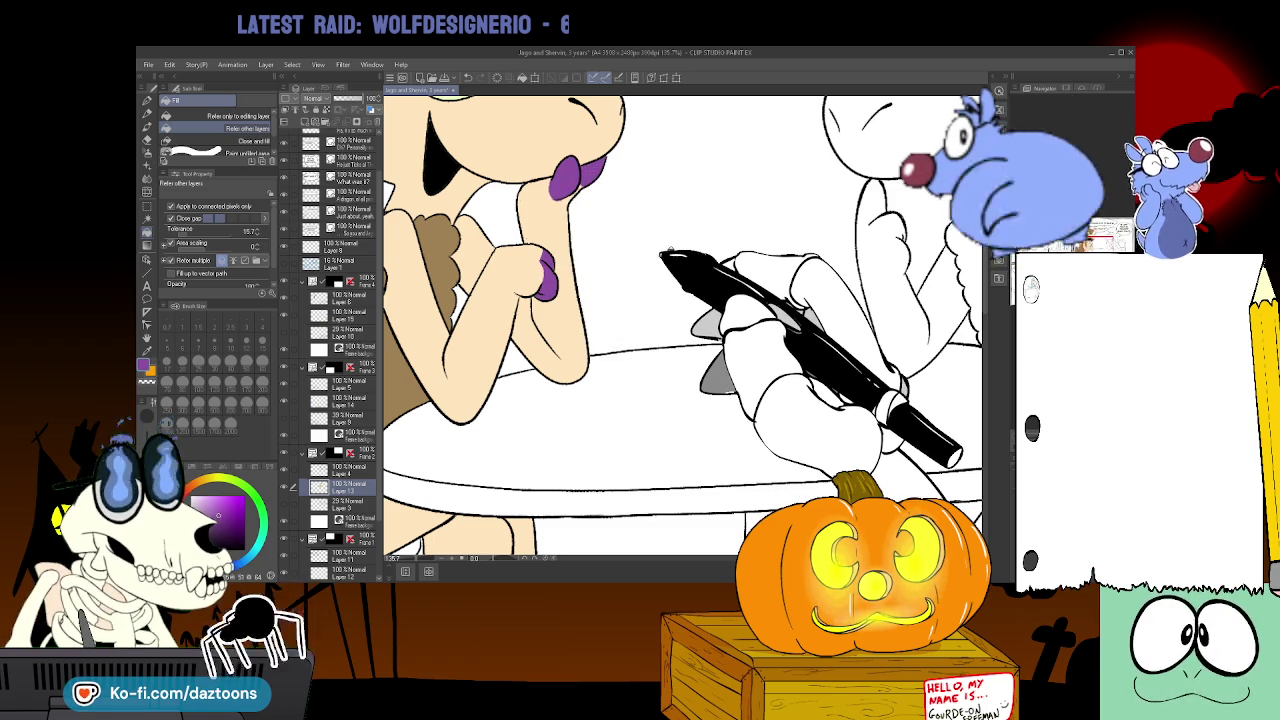
pyautogui.press('p')
pyautogui.hotkey('ctrl', '-')
pyautogui.hotkey('ctrl', '-')
pyautogui.scroll(-5, 680, 325)
# - On the close-up panel's colour layer, outline and fill the raised fingers' nails purple
pyautogui.scroll(-5, 680, 325)
pyautogui.scroll(-2, 680, 325)
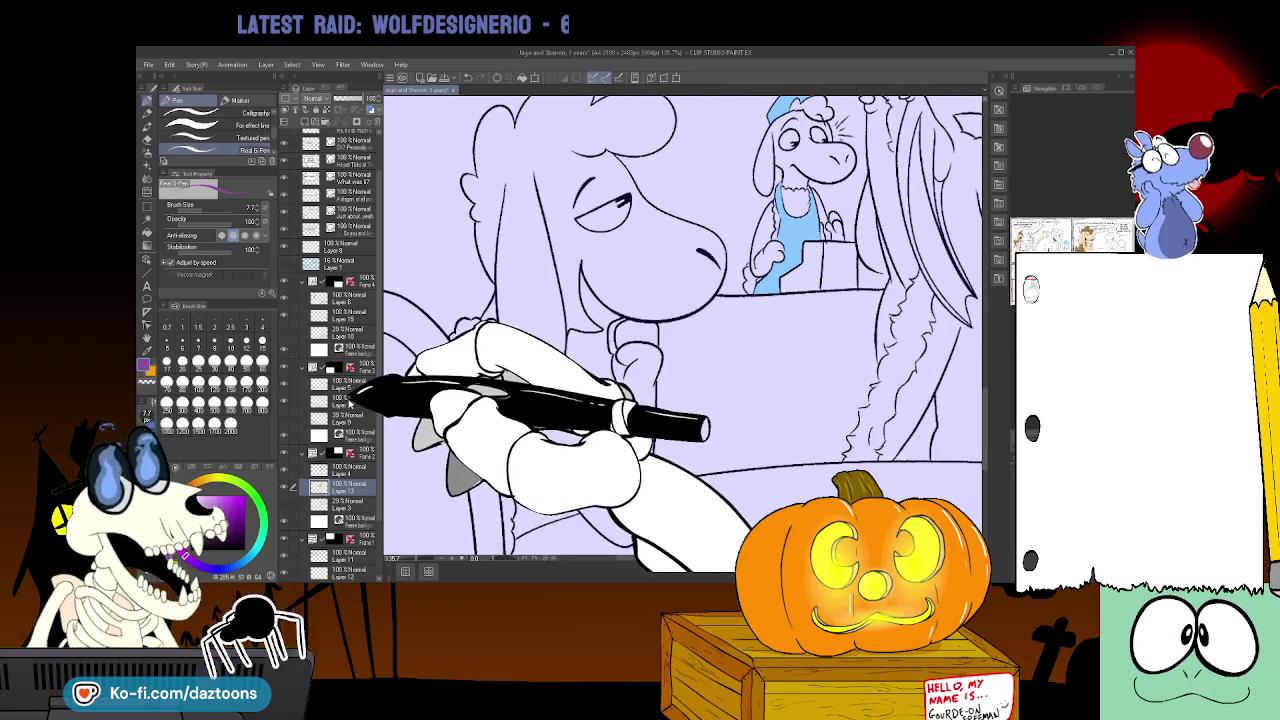
pyautogui.click(330, 400)
pyautogui.hscroll(10, 680, 325)
pyautogui.hscroll(-2, 680, 325)
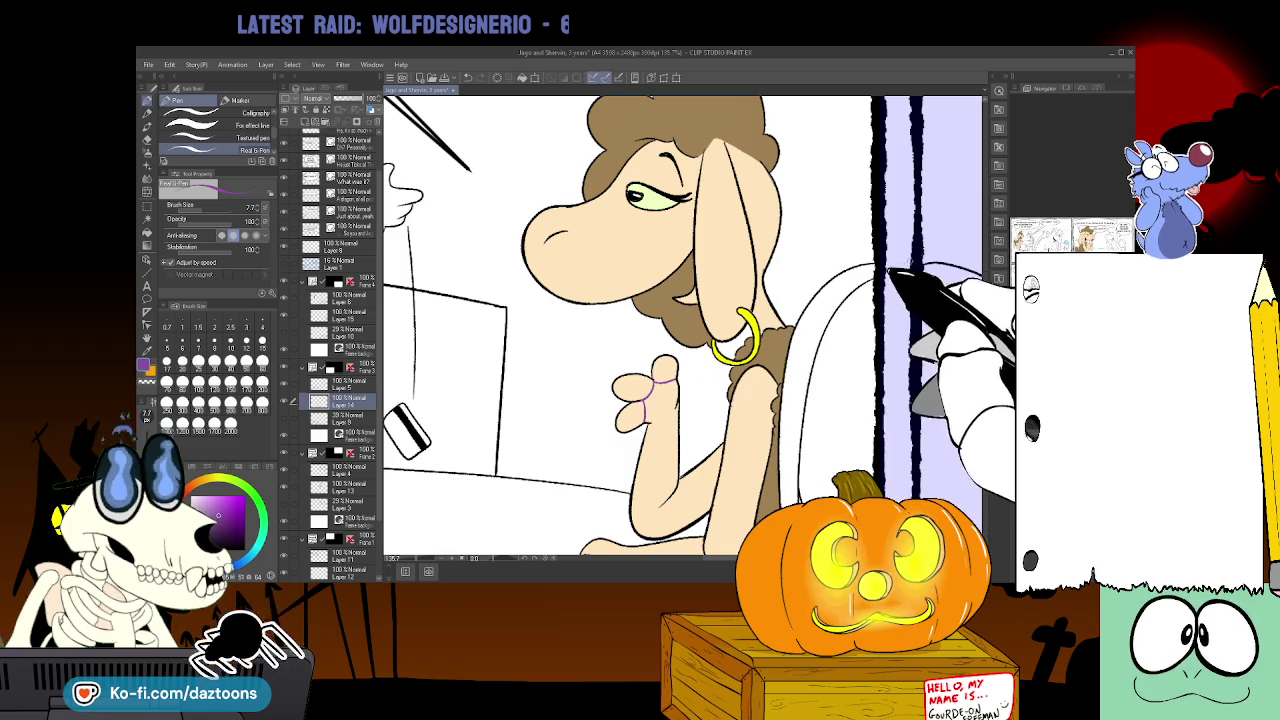
pyautogui.scroll(-3, 680, 320)
pyautogui.scroll(-2, 680, 320)
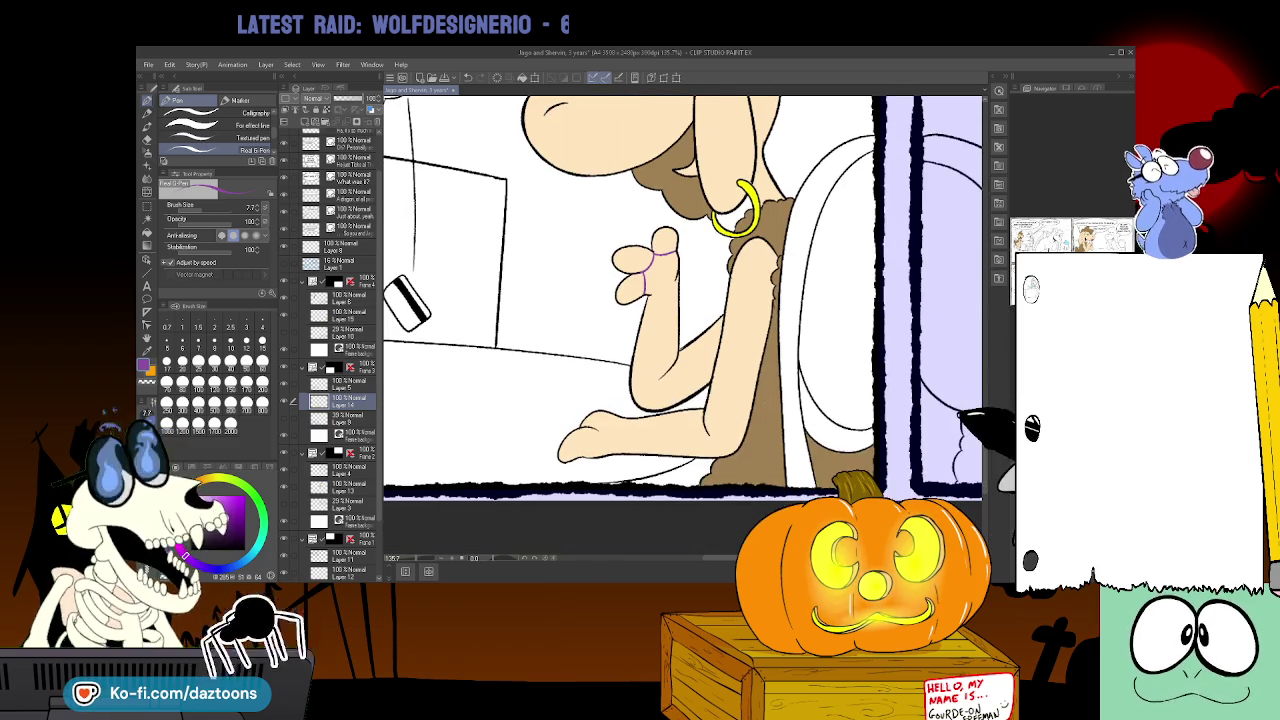
pyautogui.moveTo(580, 440)
pyautogui.mouseDown()
pyautogui.moveTo(595, 455)
pyautogui.moveTo(615, 445)
pyautogui.mouseUp()
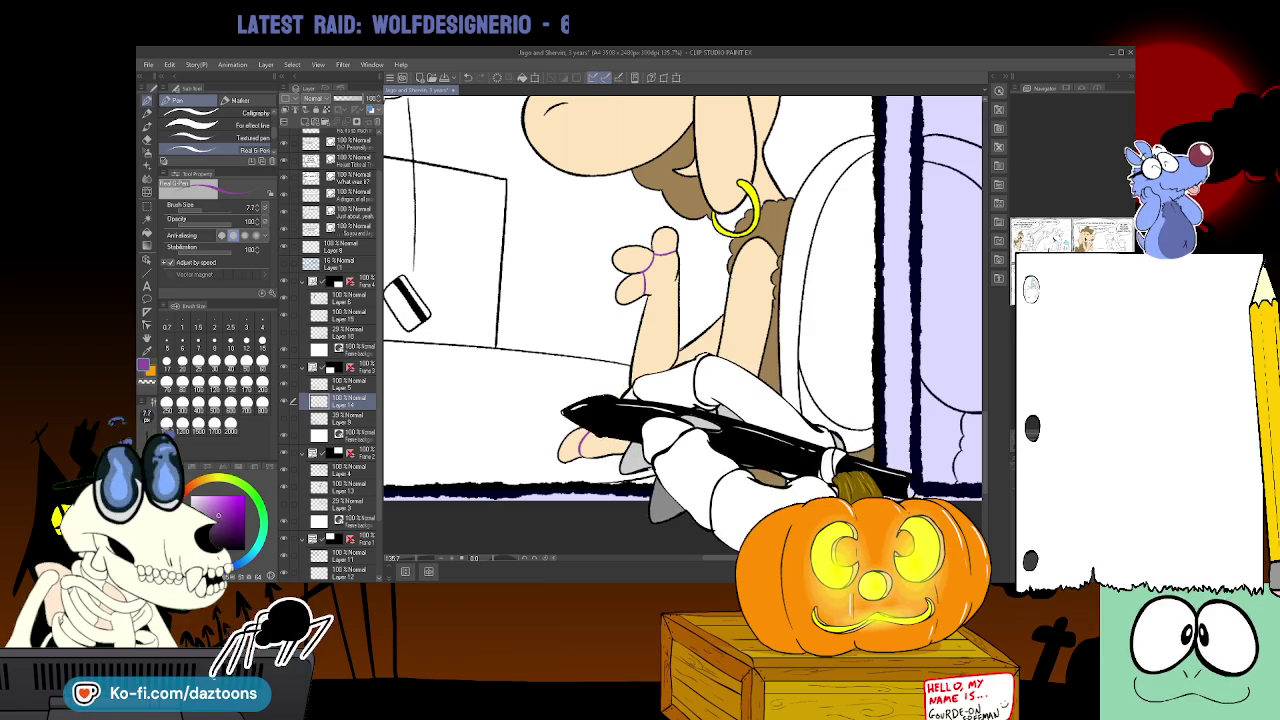
pyautogui.press('g')
pyautogui.press('g')
pyautogui.click(648, 262)
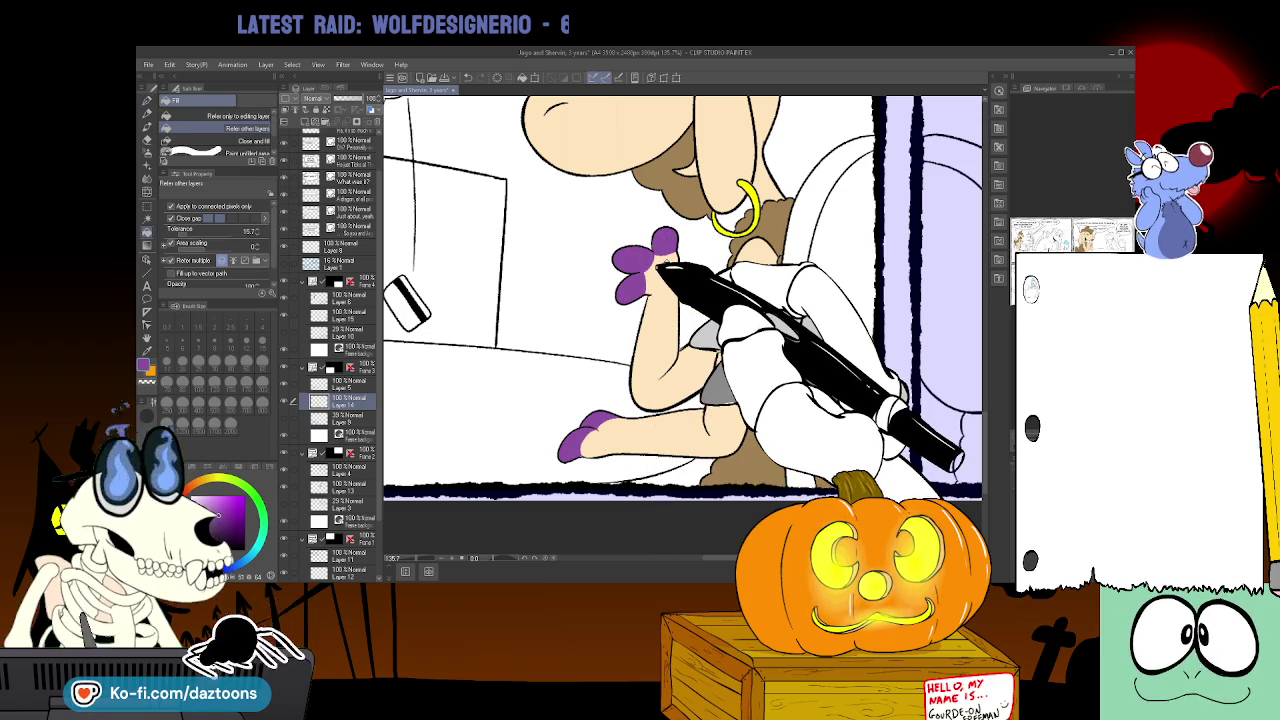
# - Select the colour layer of the panel with the hoof on the table and sample the brown wool
pyautogui.moveTo(900, 450); pyautogui.dragTo(560, 300)
pyautogui.moveTo(910, 485); pyautogui.dragTo(960, 515)
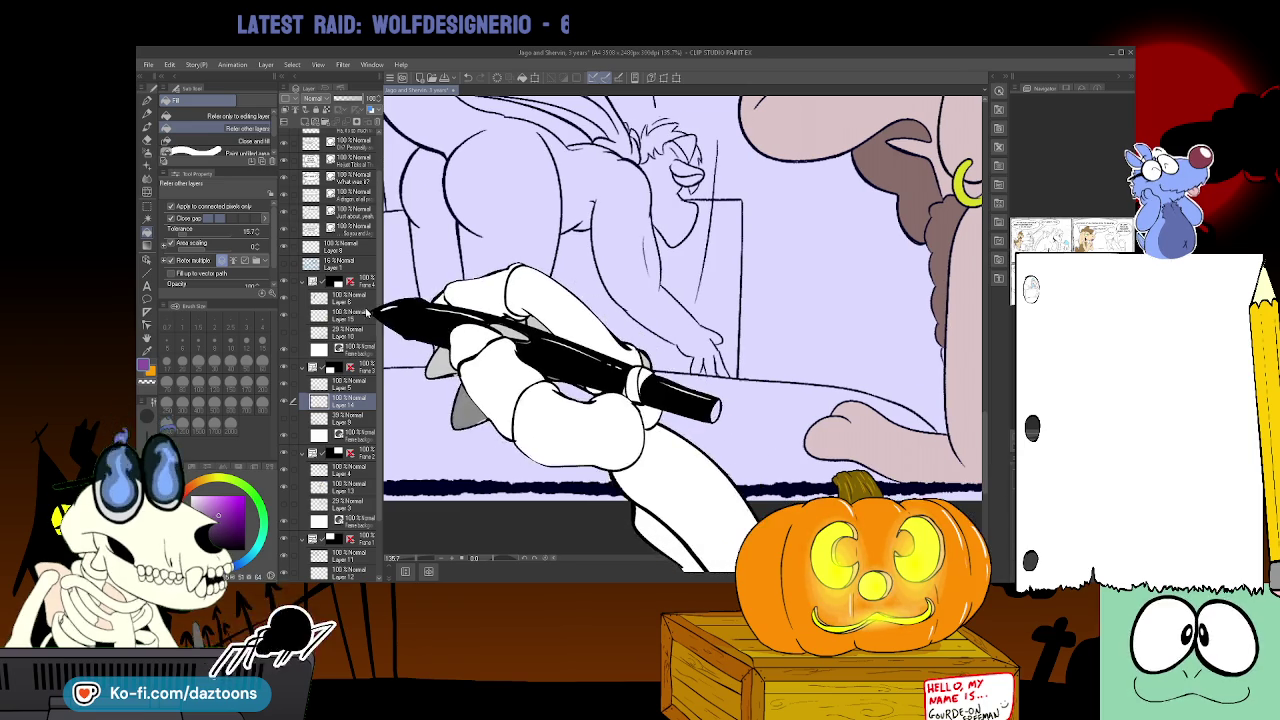
pyautogui.click(340, 315)
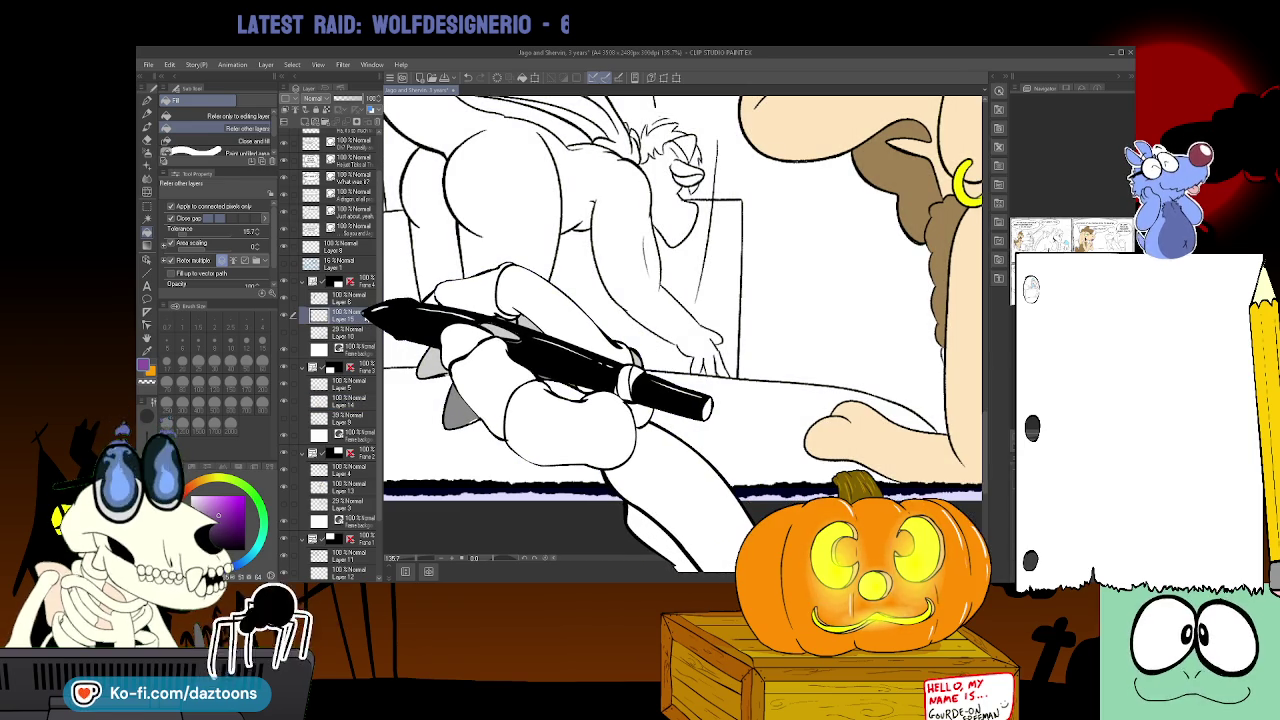
pyautogui.press('p')
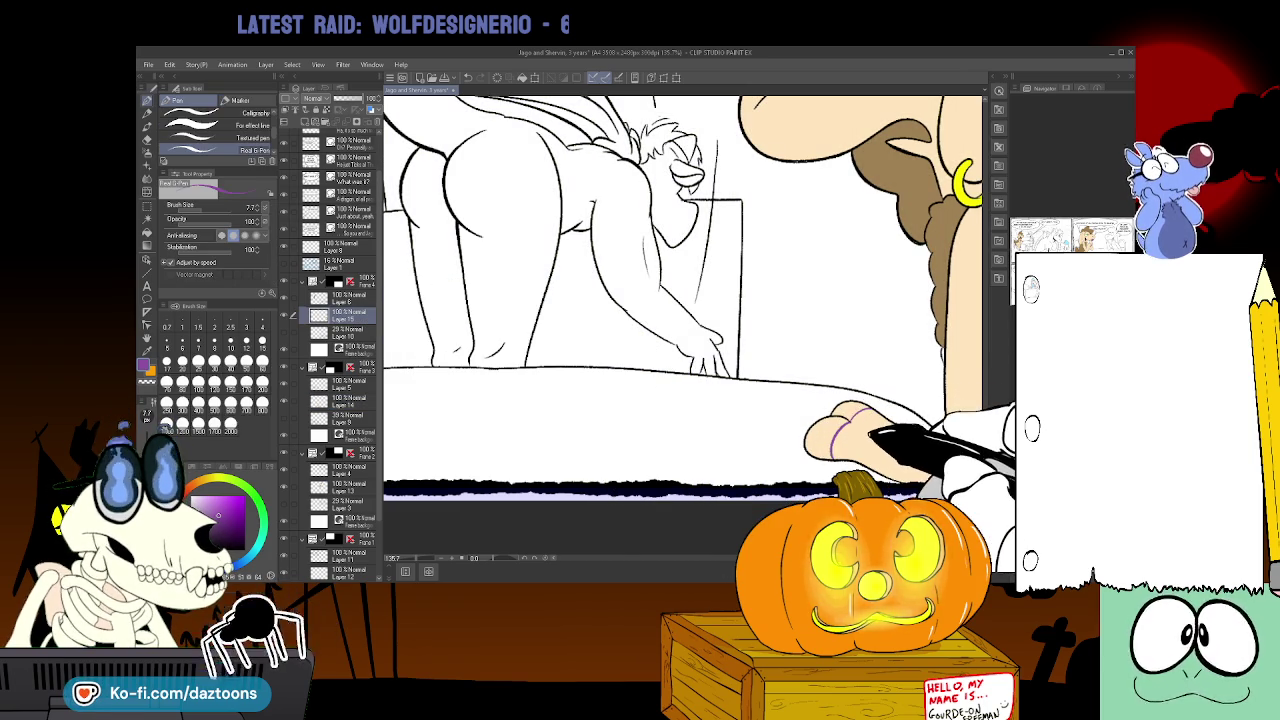
pyautogui.press('g')
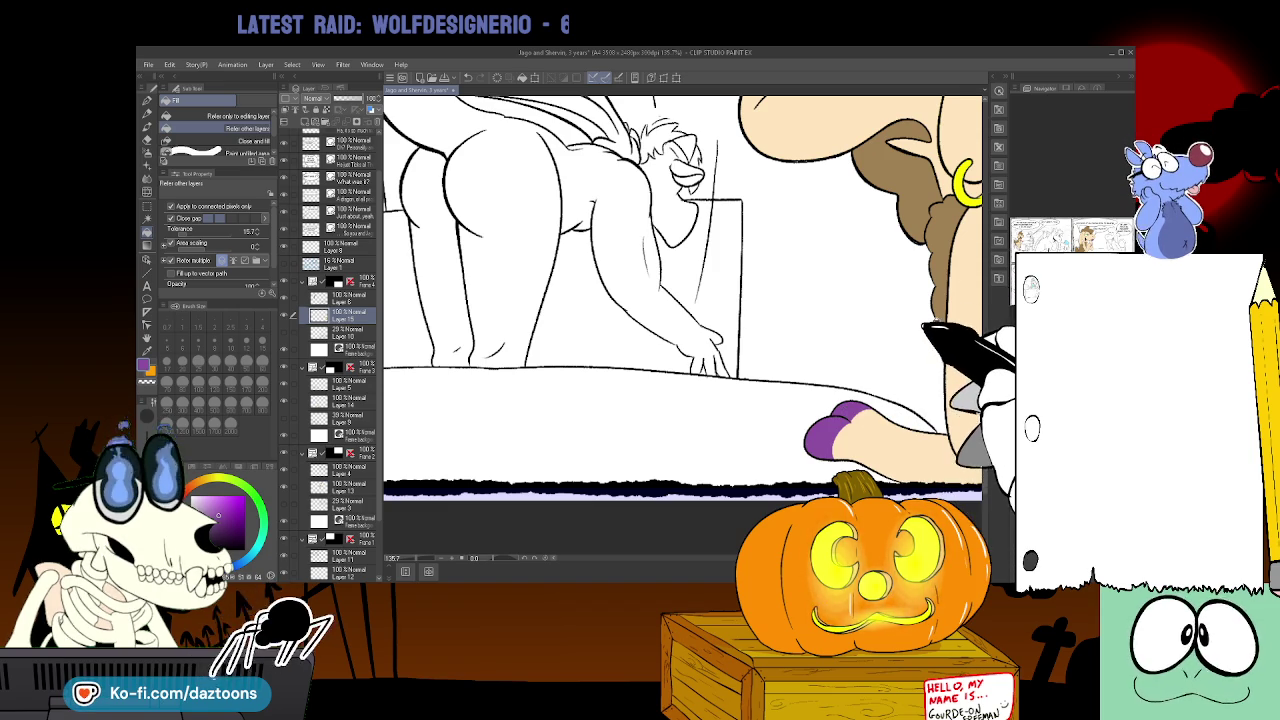
pyautogui.keyDown('alt'); pyautogui.click(935, 330); pyautogui.keyUp('alt')
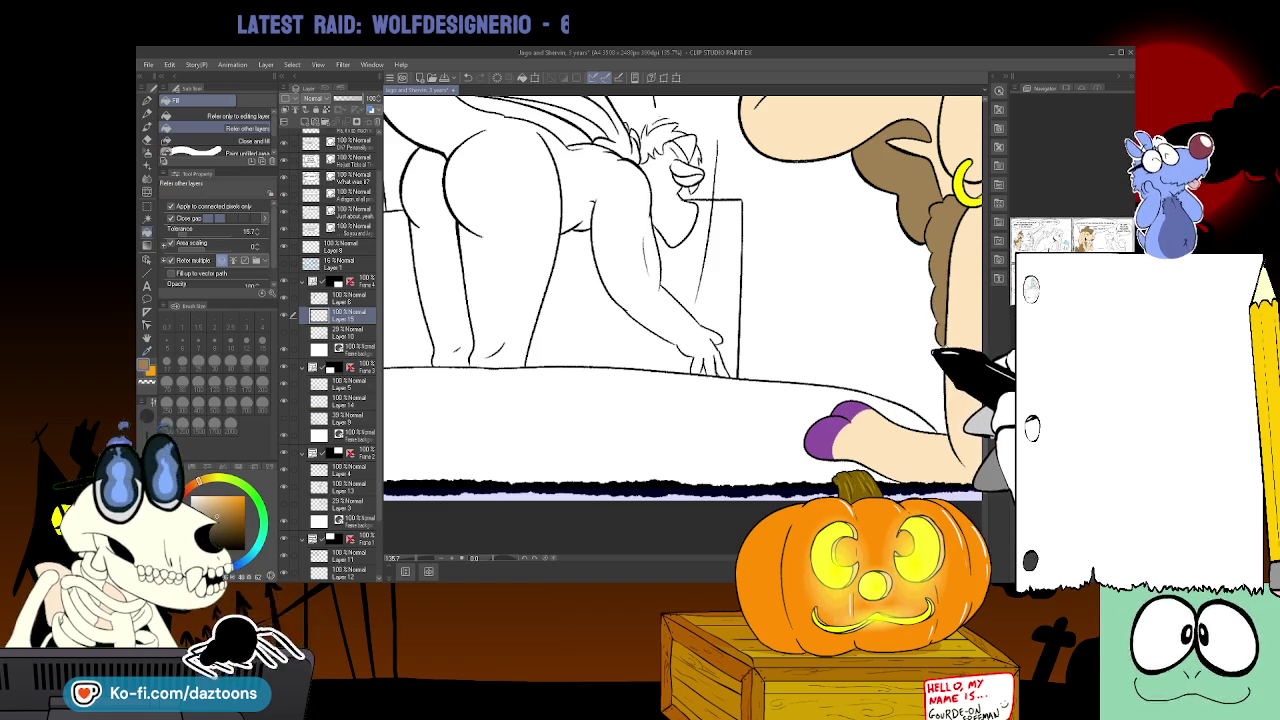
pyautogui.scroll(1, 680, 320)
# - Scroll across the page to check the nails and select Layer 11
pyautogui.scroll(2, 680, 320)
pyautogui.scroll(2, 680, 320)
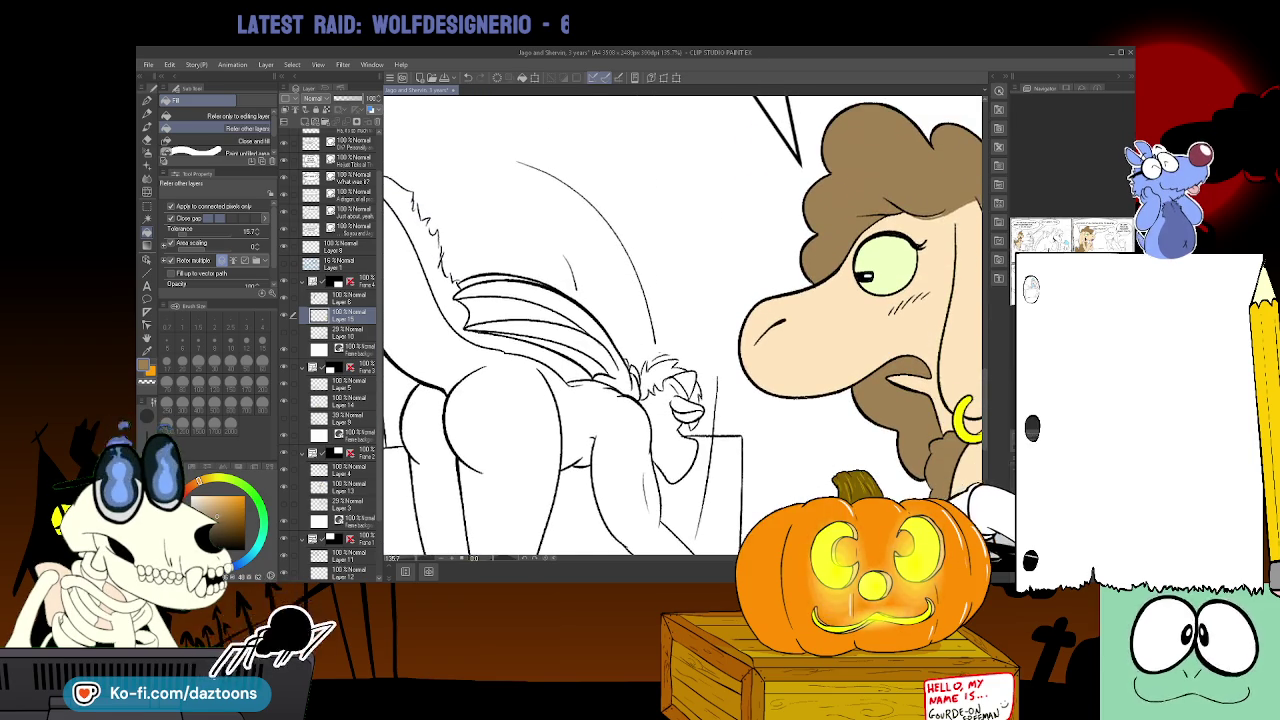
pyautogui.hscroll(-3, 680, 320)
pyautogui.hscroll(-3, 680, 320)
pyautogui.hscroll(-2, 680, 320)
pyautogui.hscroll(-1, 716, 573)
pyautogui.hscroll(-1, 713, 568)
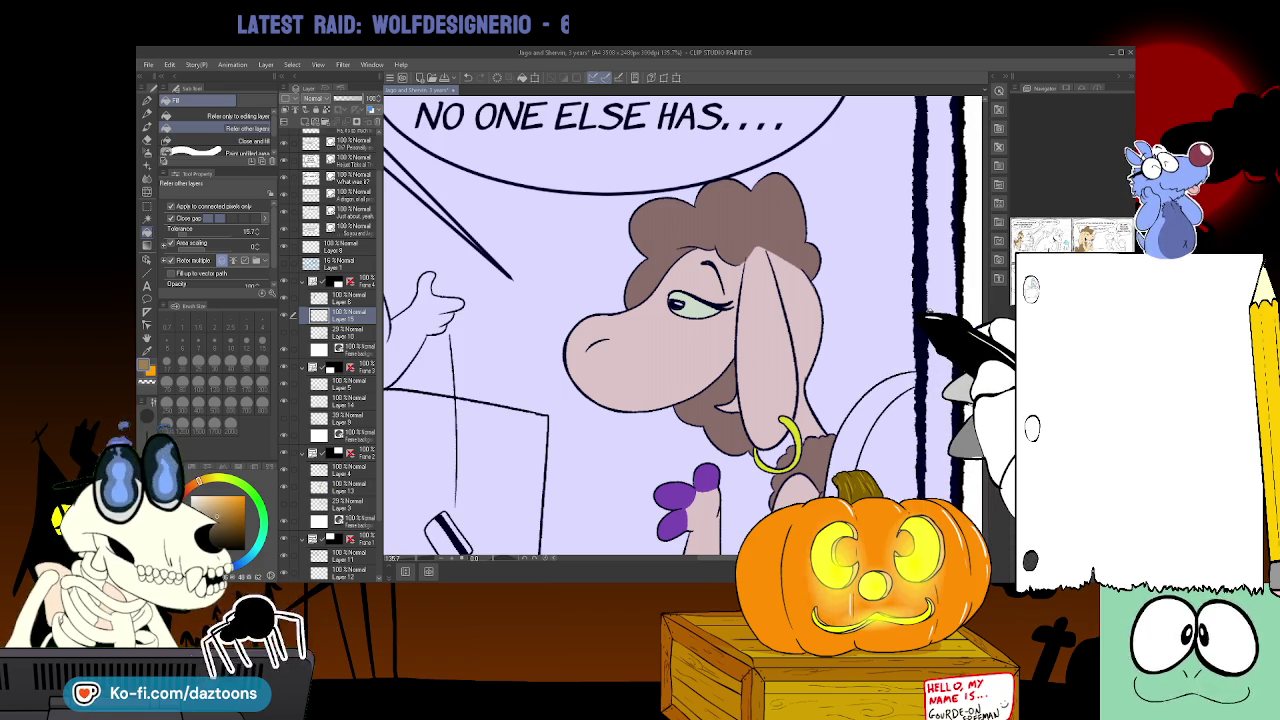
pyautogui.click(345, 553)
# - Scroll back up to the top of the page
pyautogui.scroll(5, 650, 325)
pyautogui.scroll(5, 650, 325)
pyautogui.scroll(5, 650, 325)
pyautogui.scroll(2, 650, 325)
pyautogui.scroll(1, 650, 325)
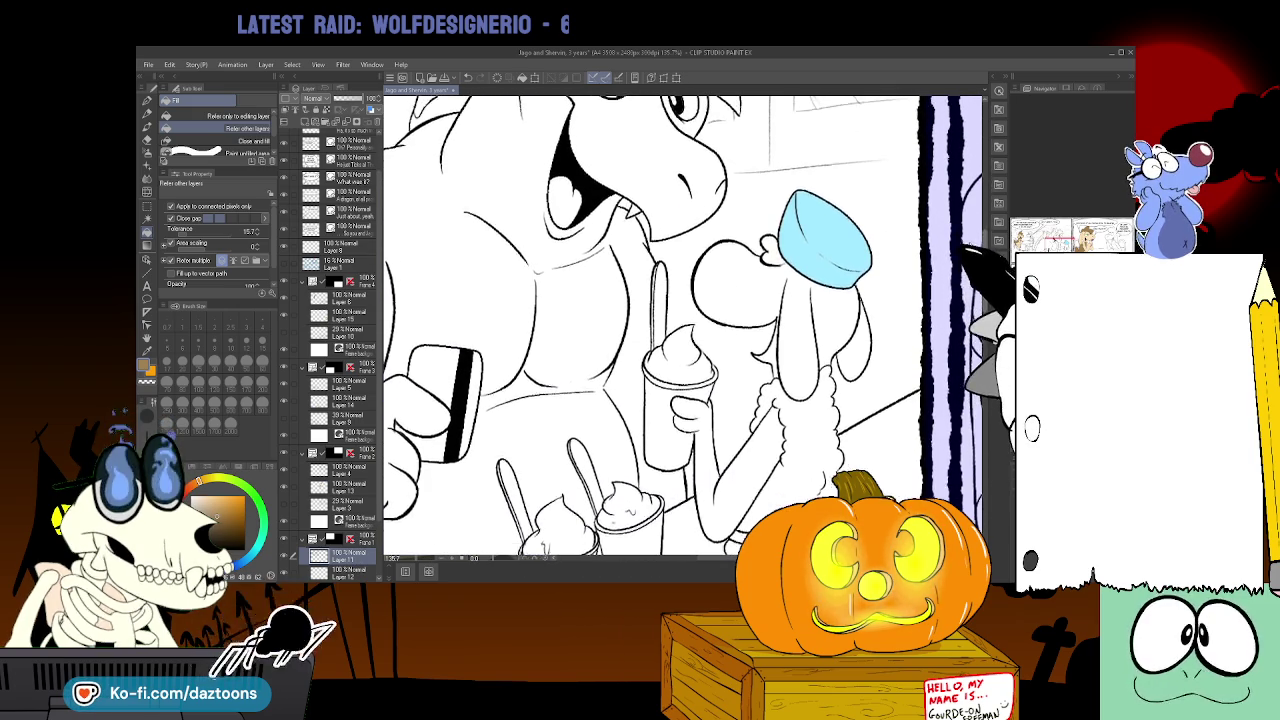
pyautogui.scroll(3, 650, 325)
pyautogui.scroll(3, 688, 400)
pyautogui.scroll(3, 688, 400)
pyautogui.scroll(1, 688, 400)
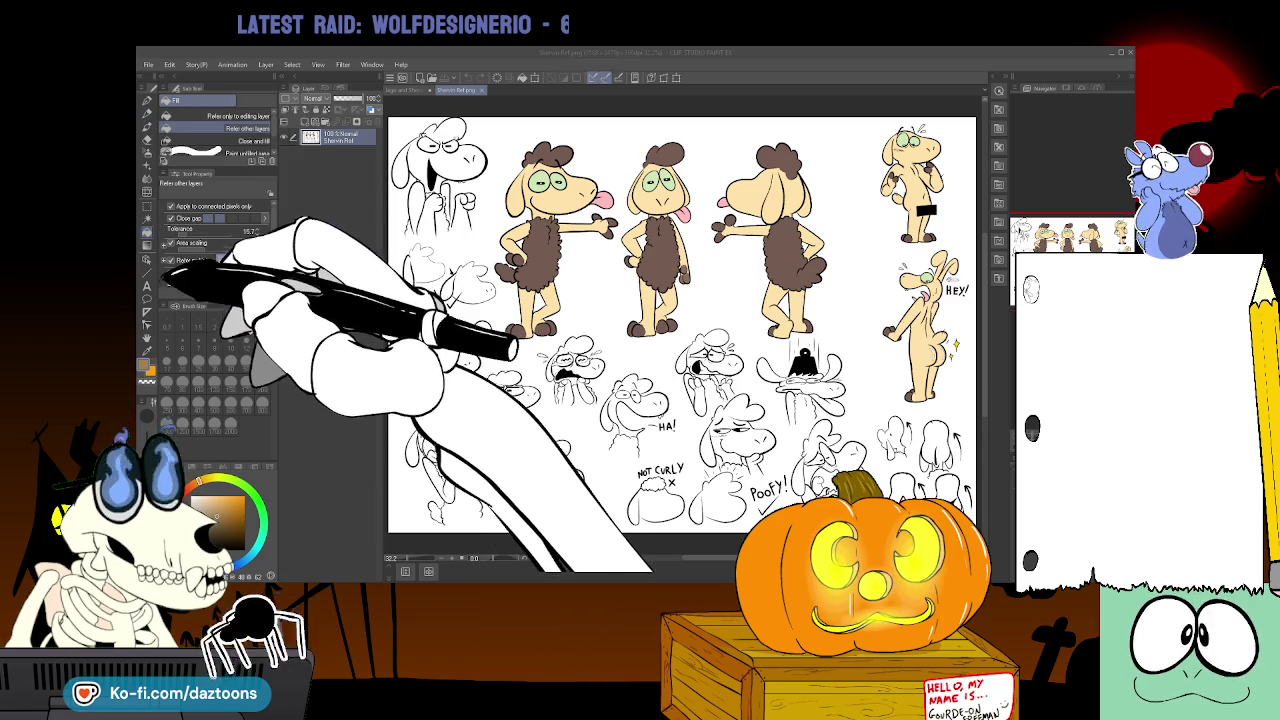
# - Sample the green eye colour from the Sherwin reference and fill the white sheep's eye with it
pyautogui.click(148, 347)
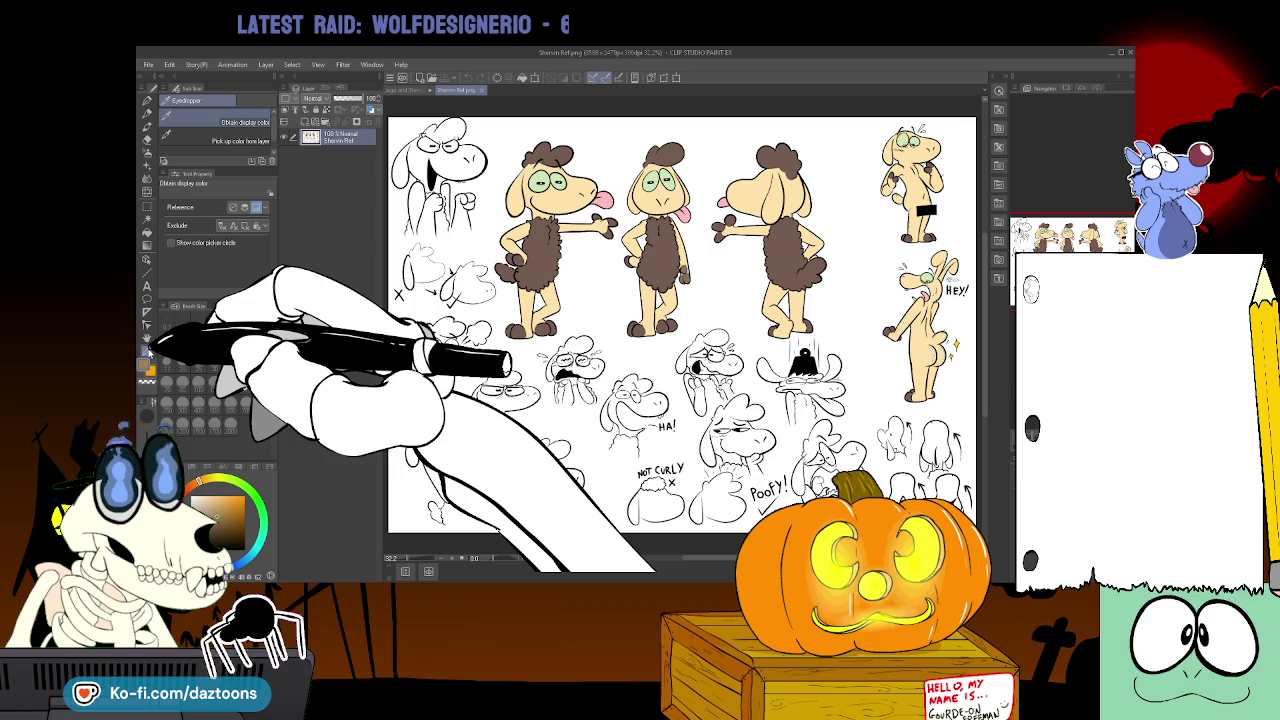
pyautogui.click(682, 208)
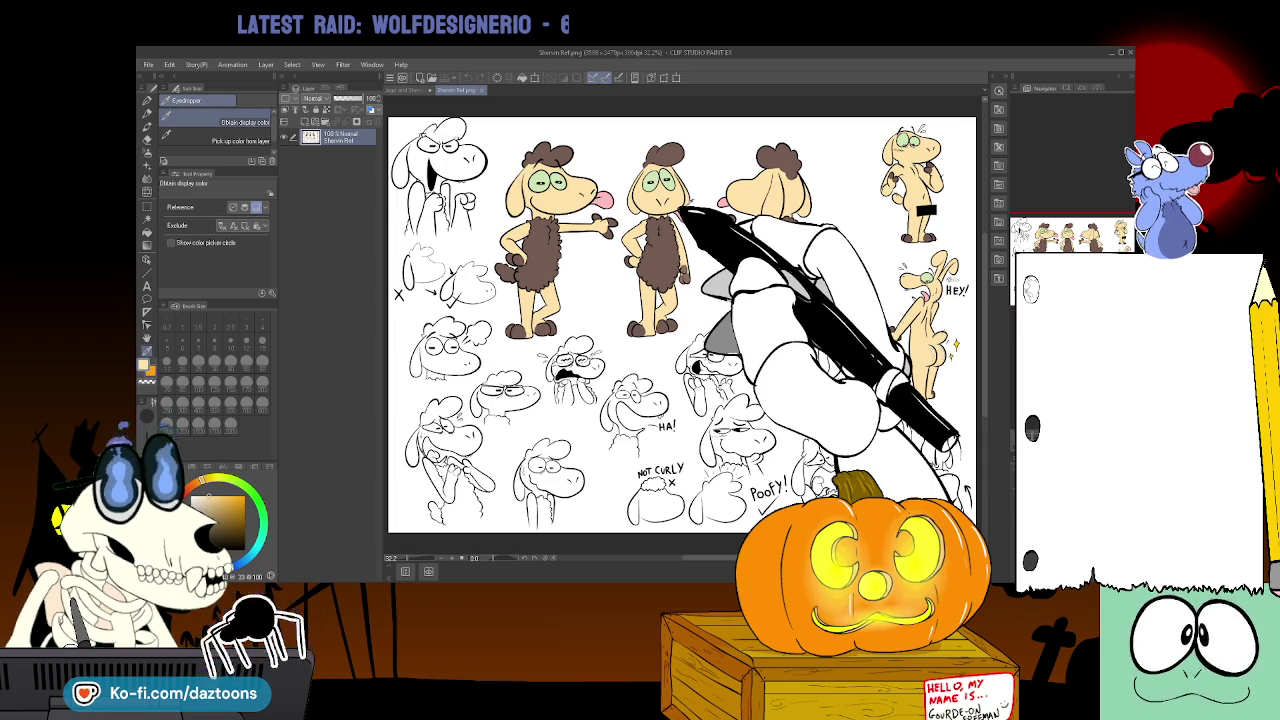
pyautogui.click(405, 90)
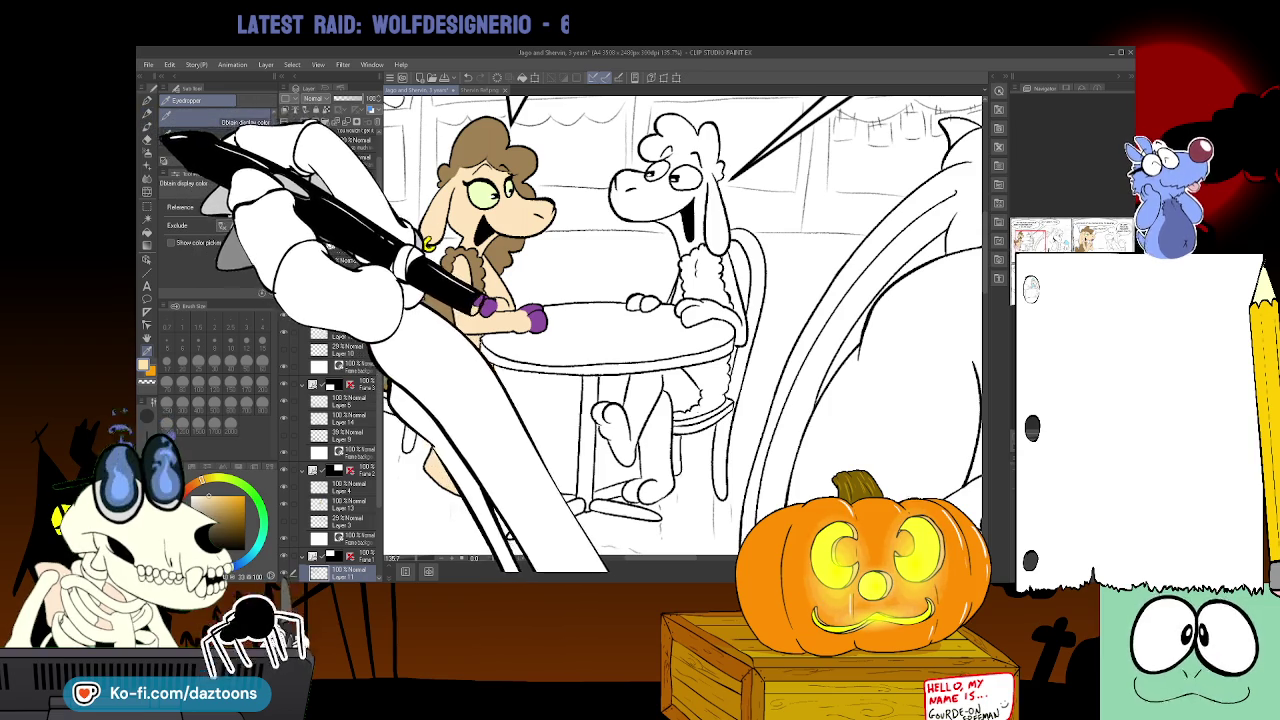
pyautogui.click(458, 90)
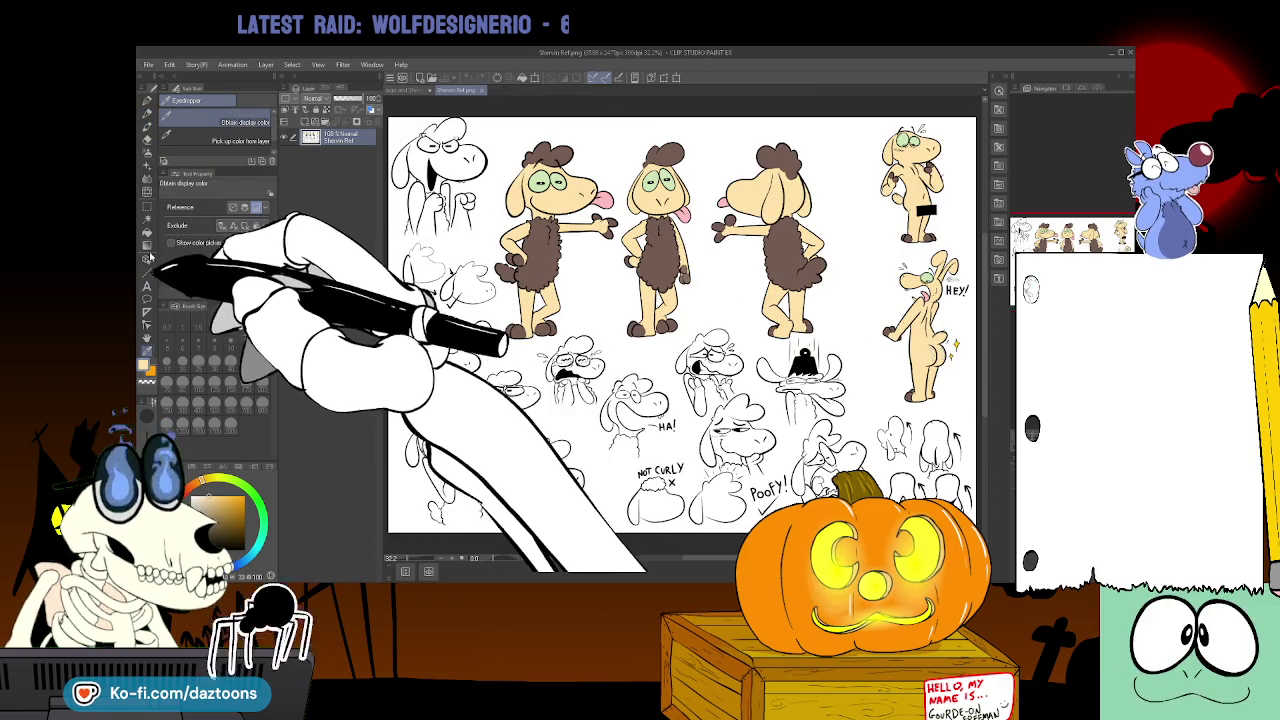
pyautogui.click(545, 180)
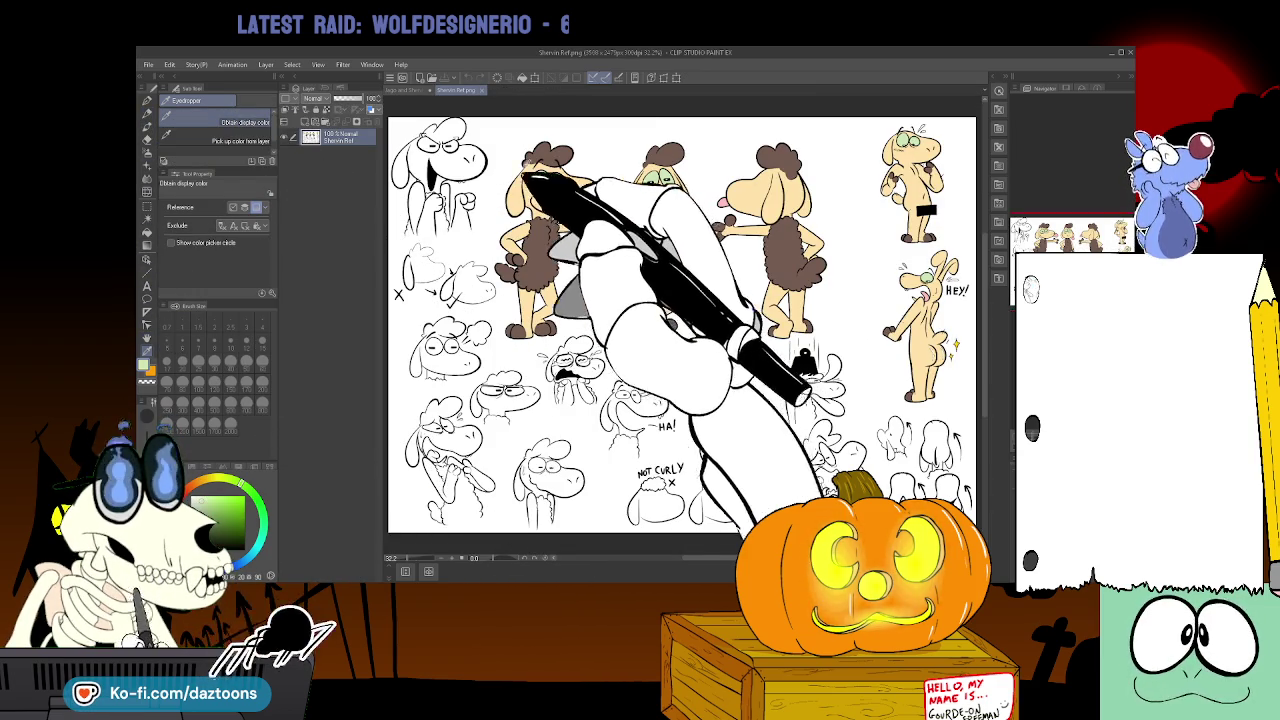
pyautogui.click(405, 90)
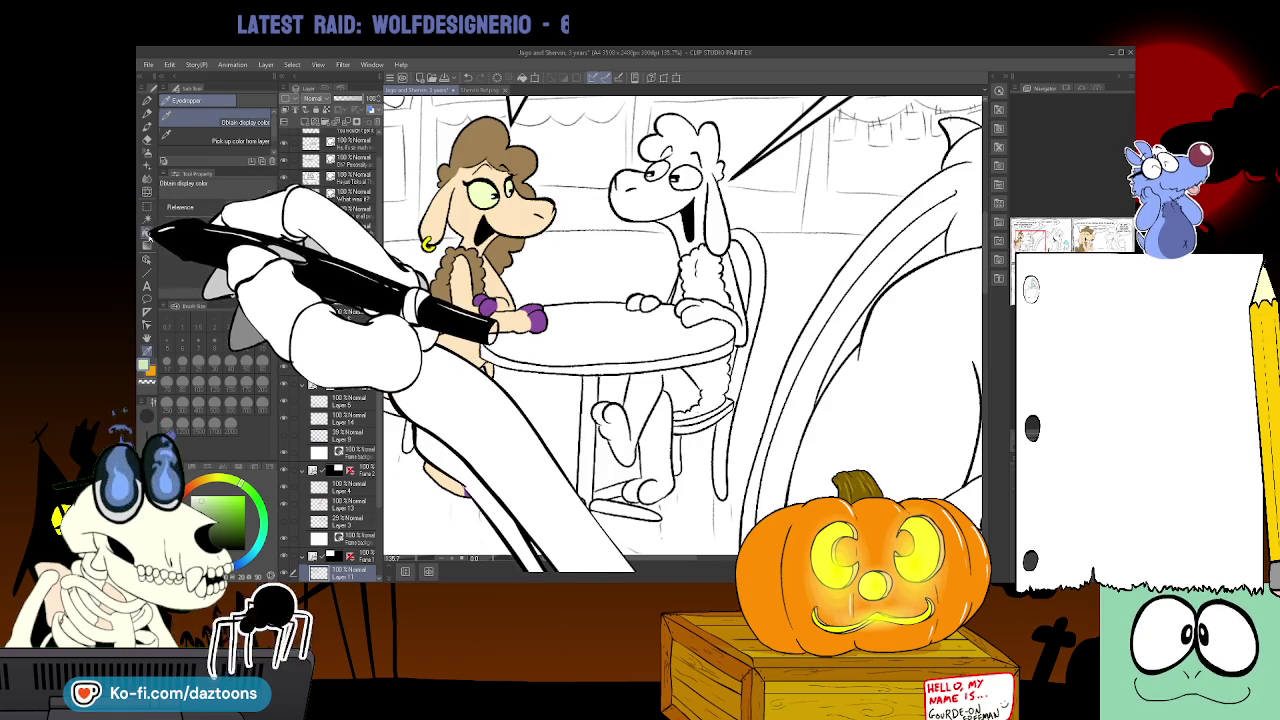
pyautogui.click(150, 229)
pyautogui.click(660, 174)
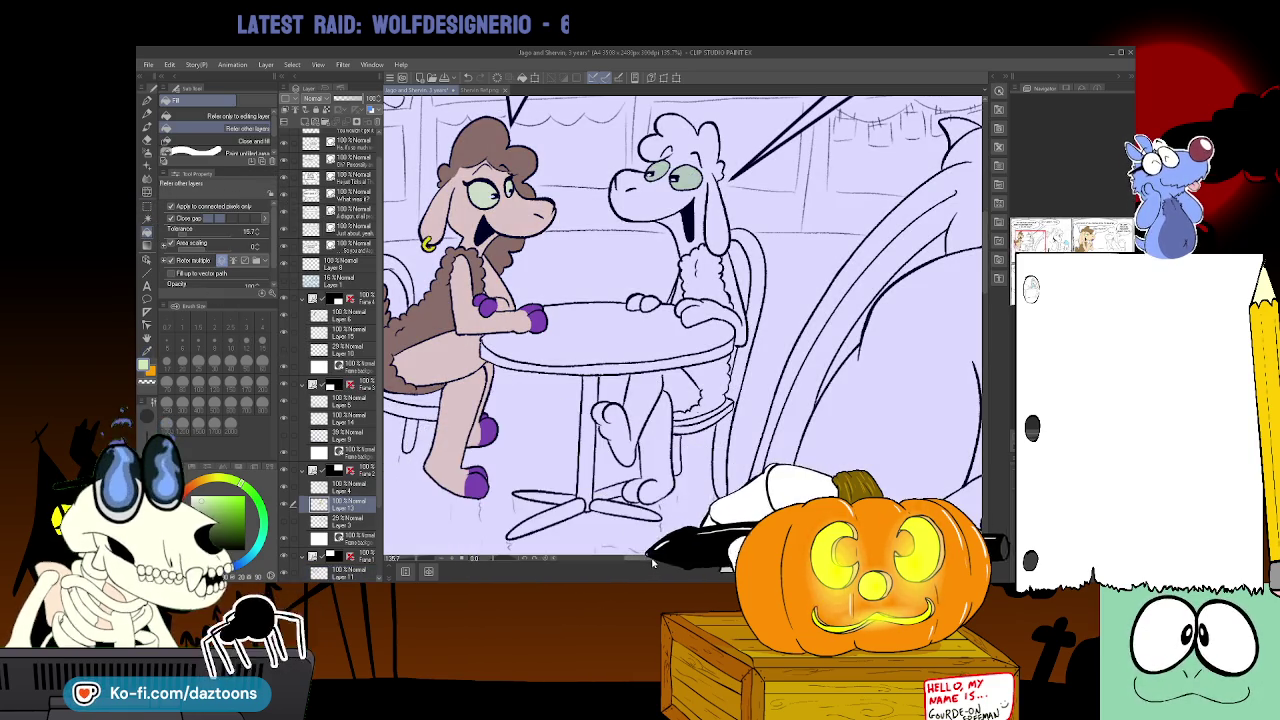
# - Select the target panel's colour layer and scroll around to locate the wool areas
pyautogui.click(340, 505)
pyautogui.scroll(-5, 699, 327)
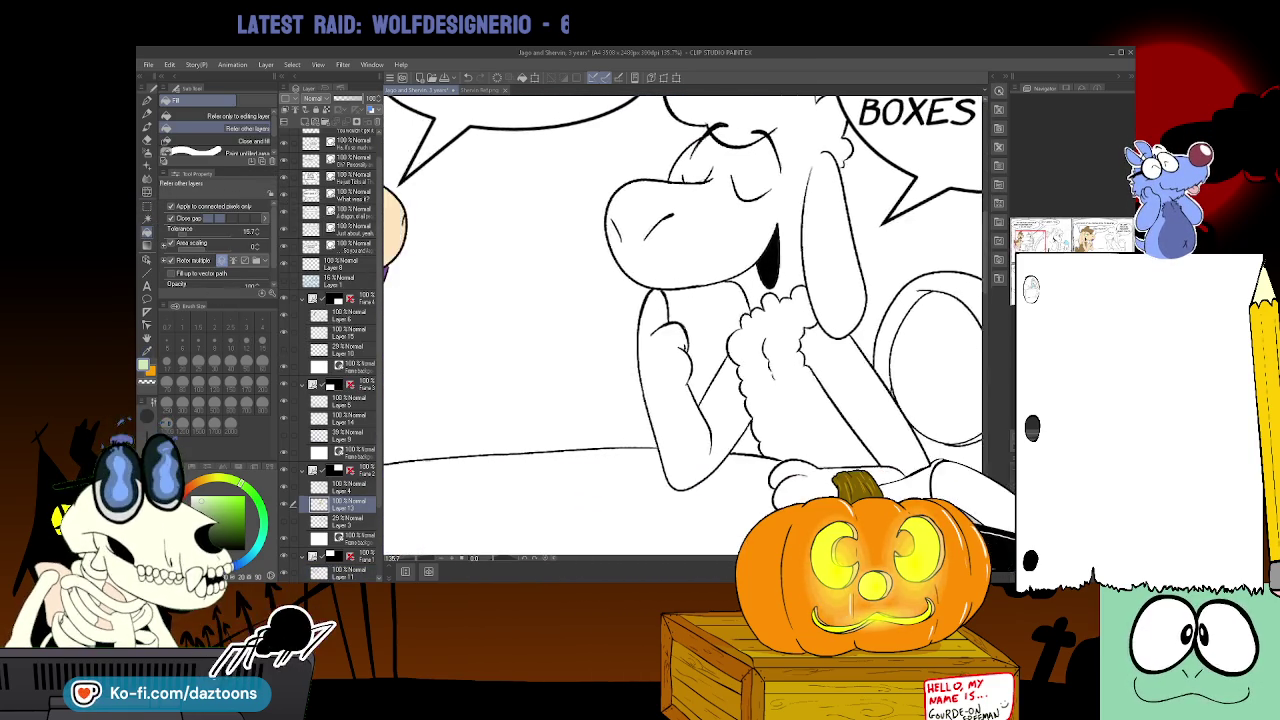
pyautogui.scroll(-3, 720, 528)
pyautogui.click(340, 418)
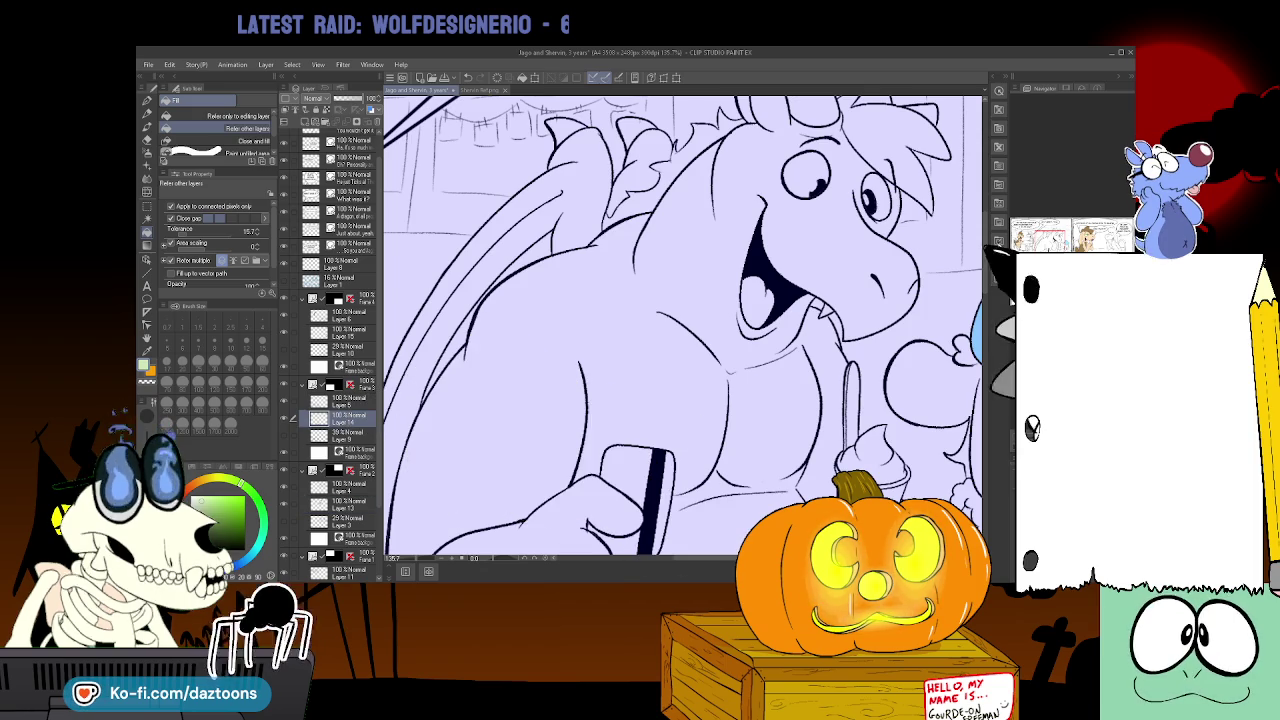
pyautogui.scroll(-5, 683, 325)
pyautogui.scroll(-5, 683, 325)
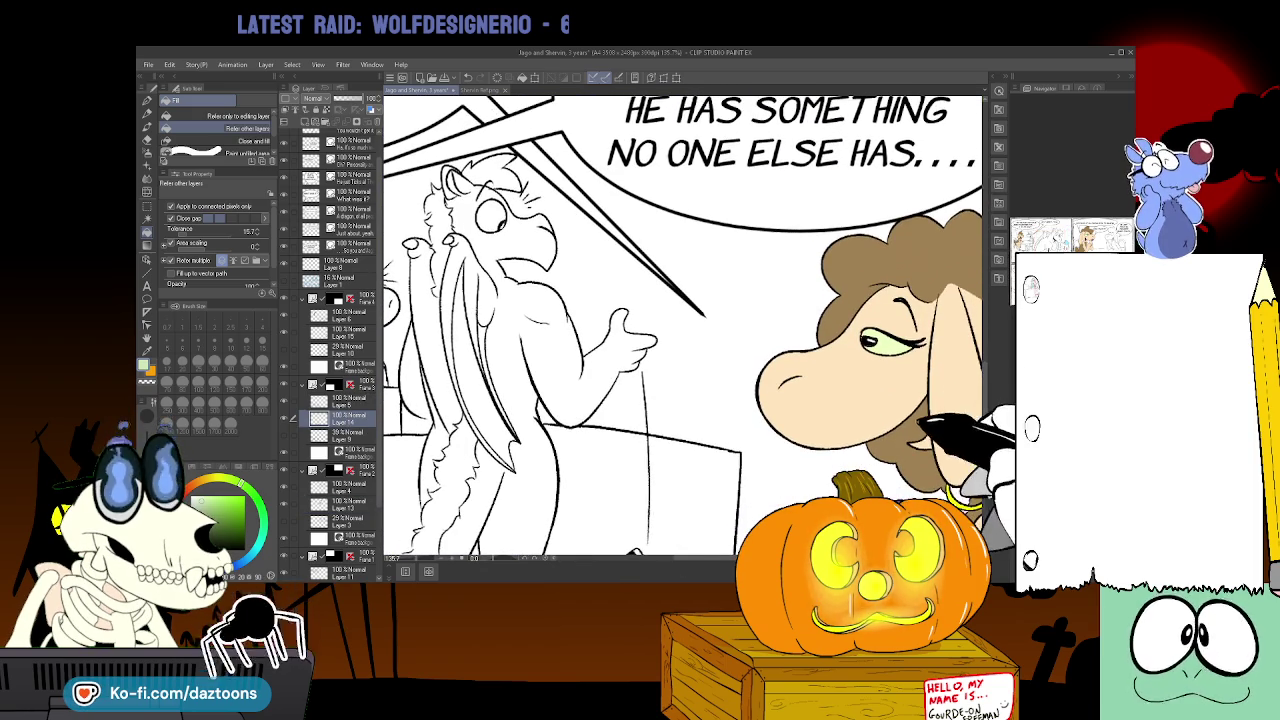
pyautogui.scroll(5, 683, 325)
pyautogui.scroll(3, 683, 325)
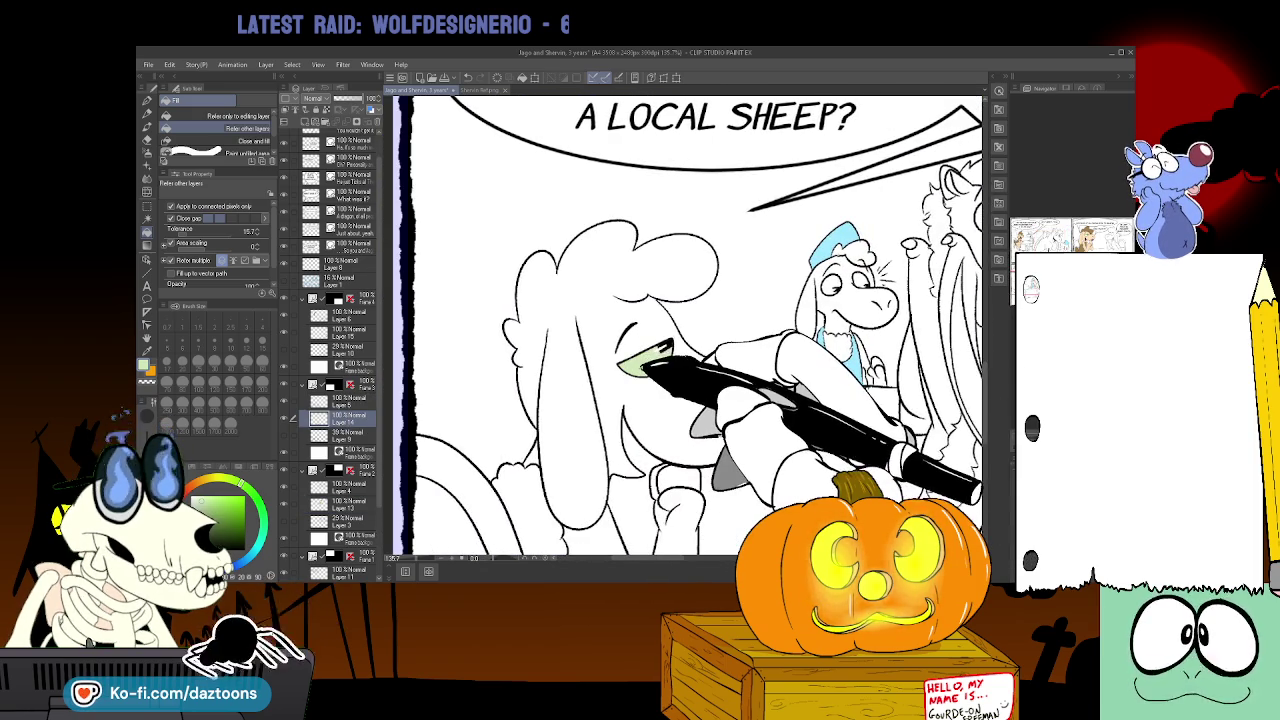
pyautogui.hscroll(1, 645, 560)
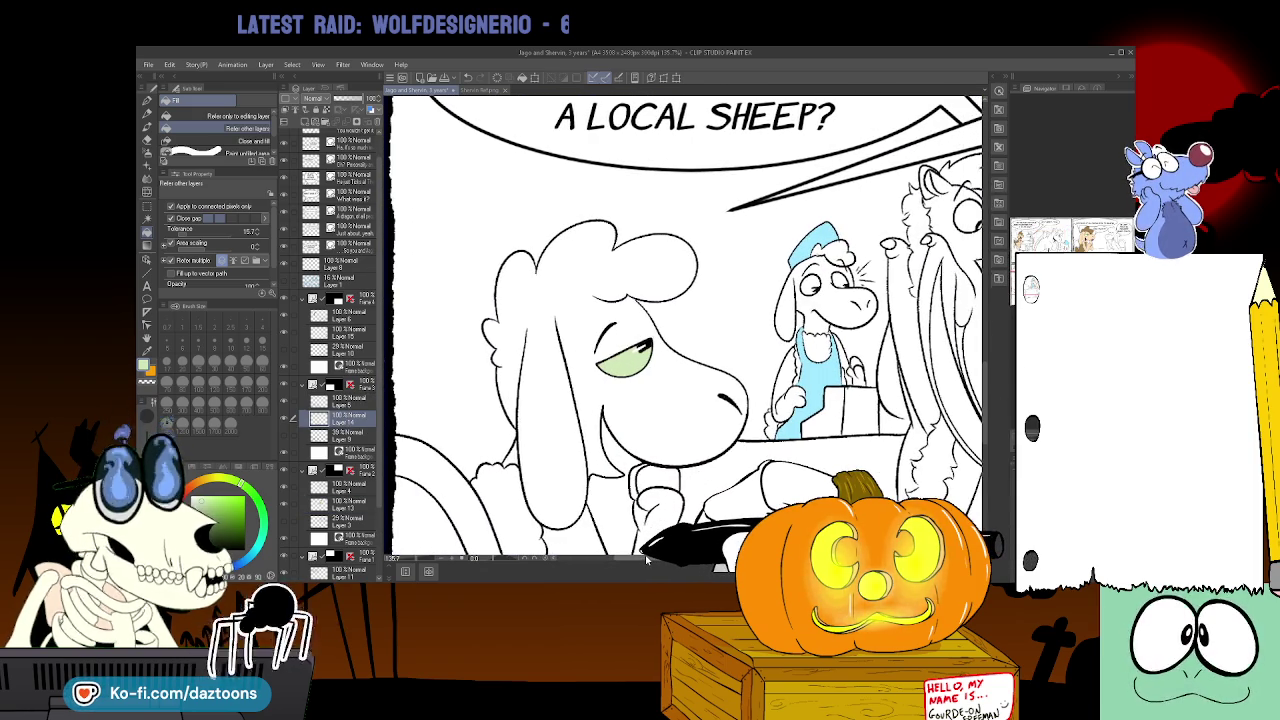
pyautogui.hscroll(-1, 645, 560)
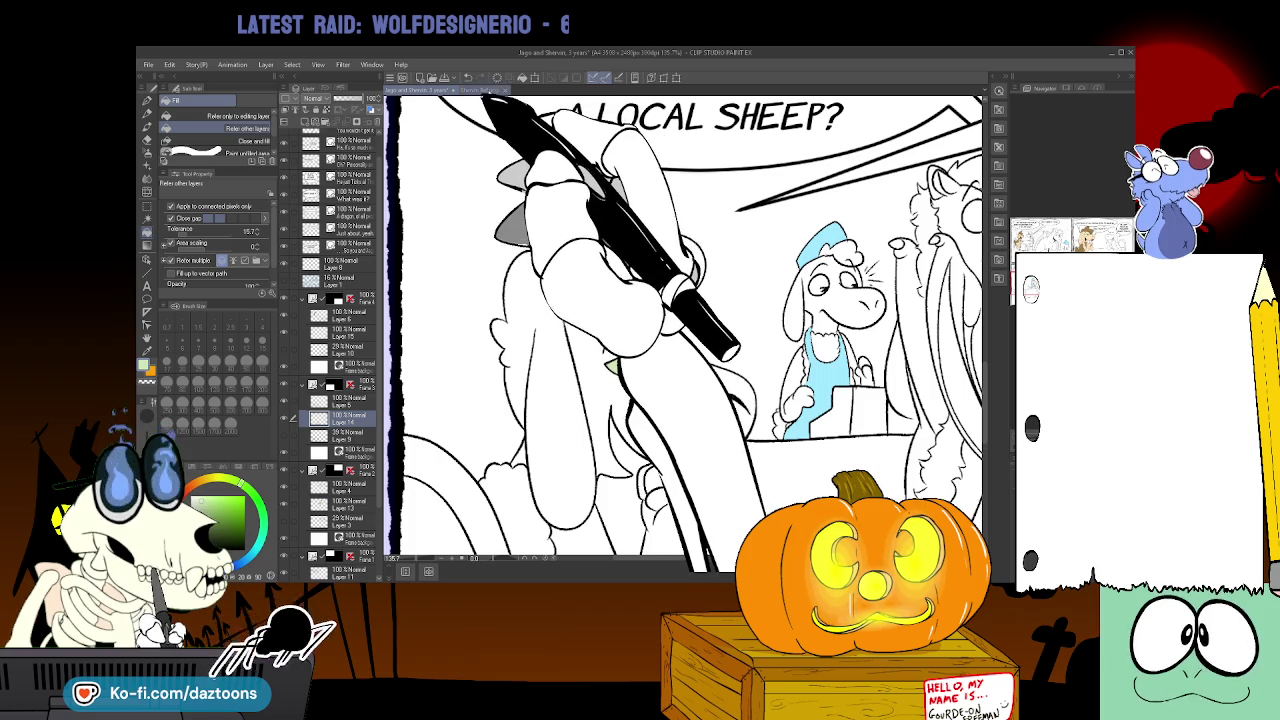
# - Sample the brown wool colour from the Sherwin reference and fill the sheep's wool strip with it
pyautogui.click(468, 90)
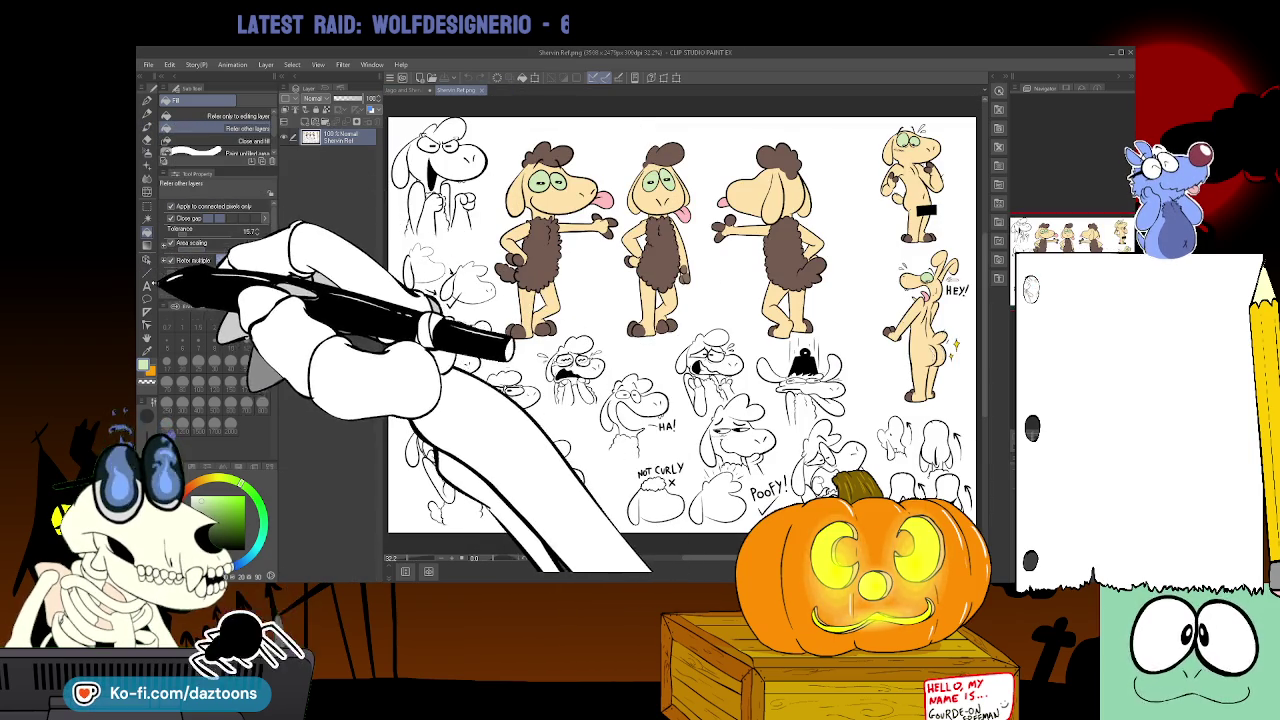
pyautogui.press('i')
pyautogui.click(545, 255)
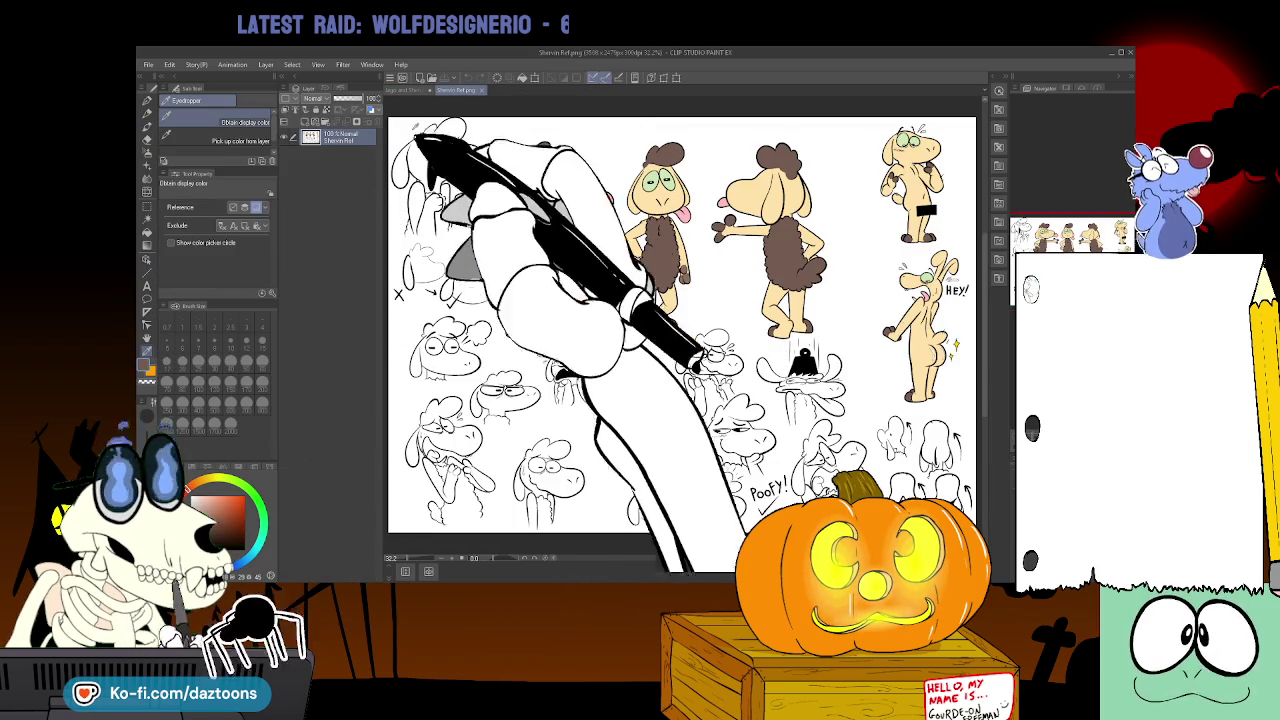
pyautogui.click(410, 90)
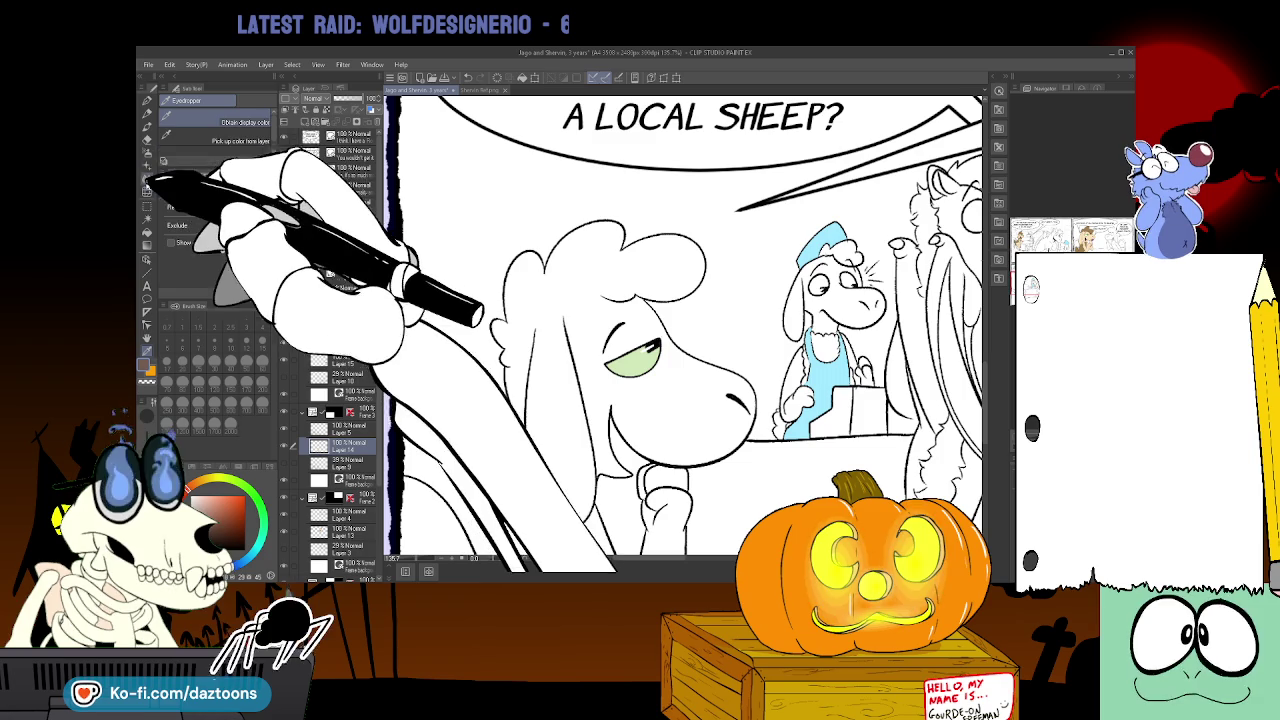
pyautogui.click(147, 232)
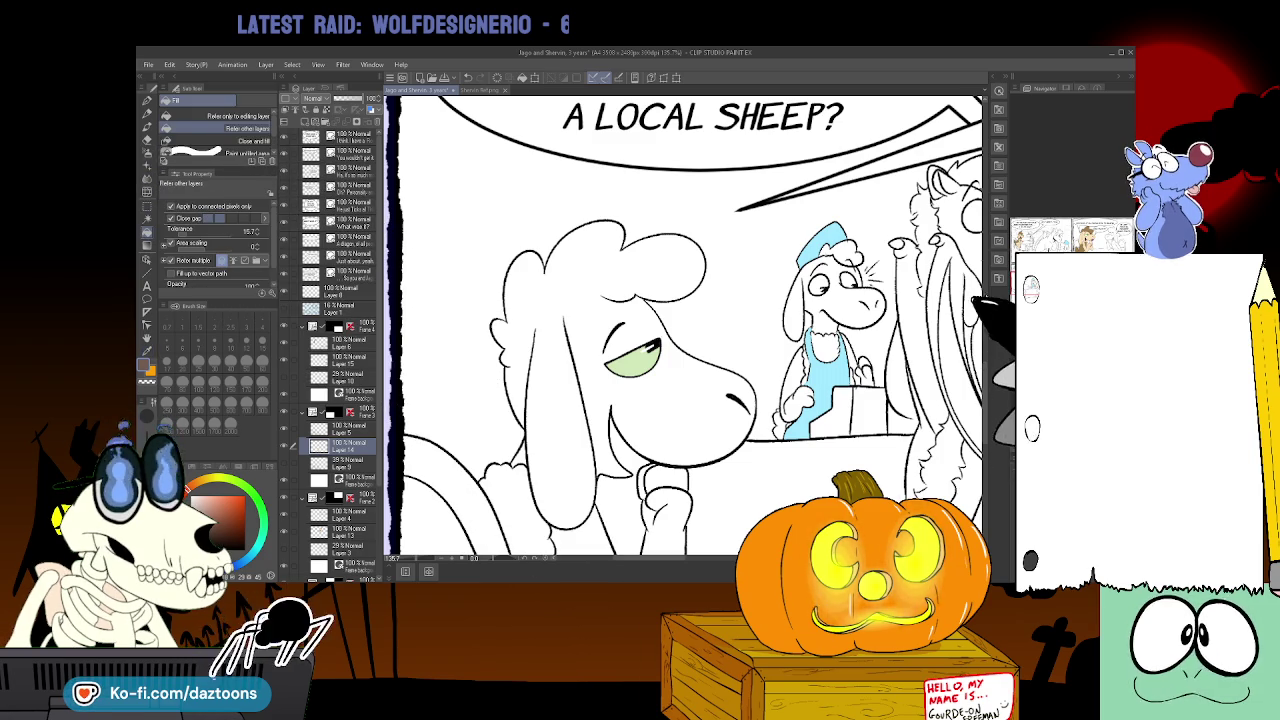
pyautogui.scroll(-2, 690, 330)
pyautogui.scroll(-2, 690, 330)
pyautogui.click(515, 350)
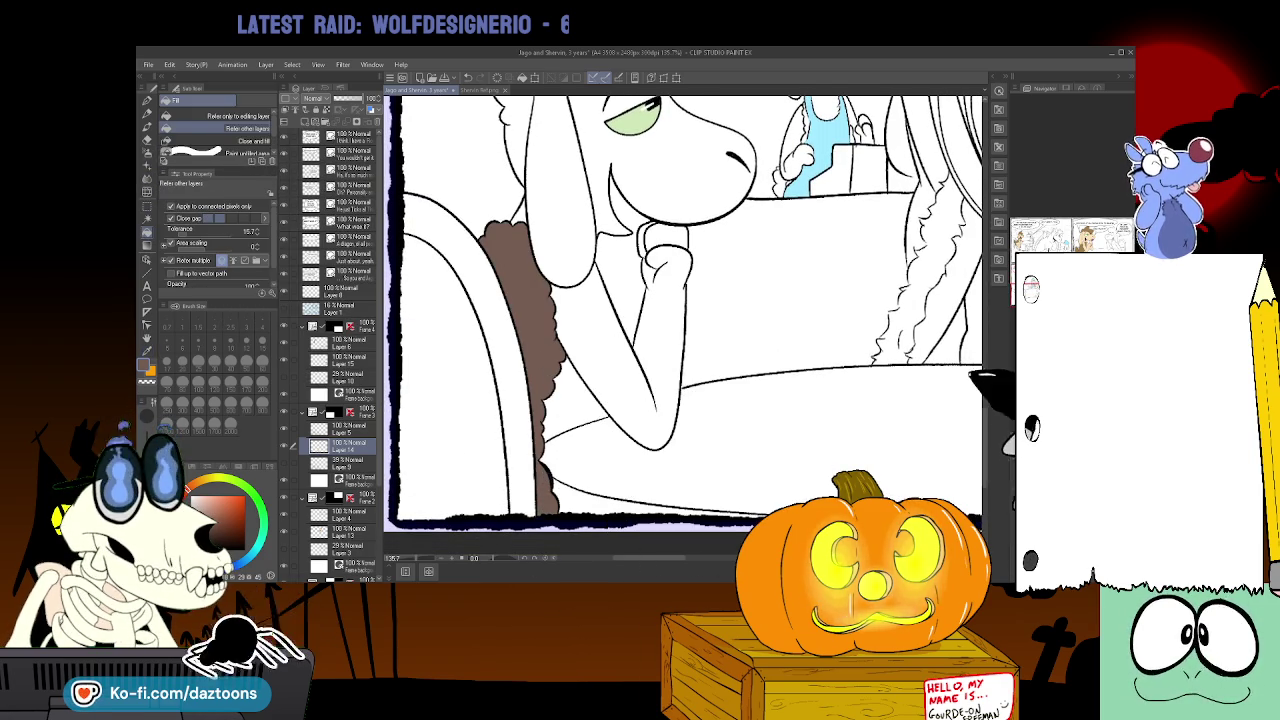
# - Select Layer 15, the colour layer for the table-scene panel
pyautogui.scroll(-5, 685, 330)
pyautogui.click(349, 537)
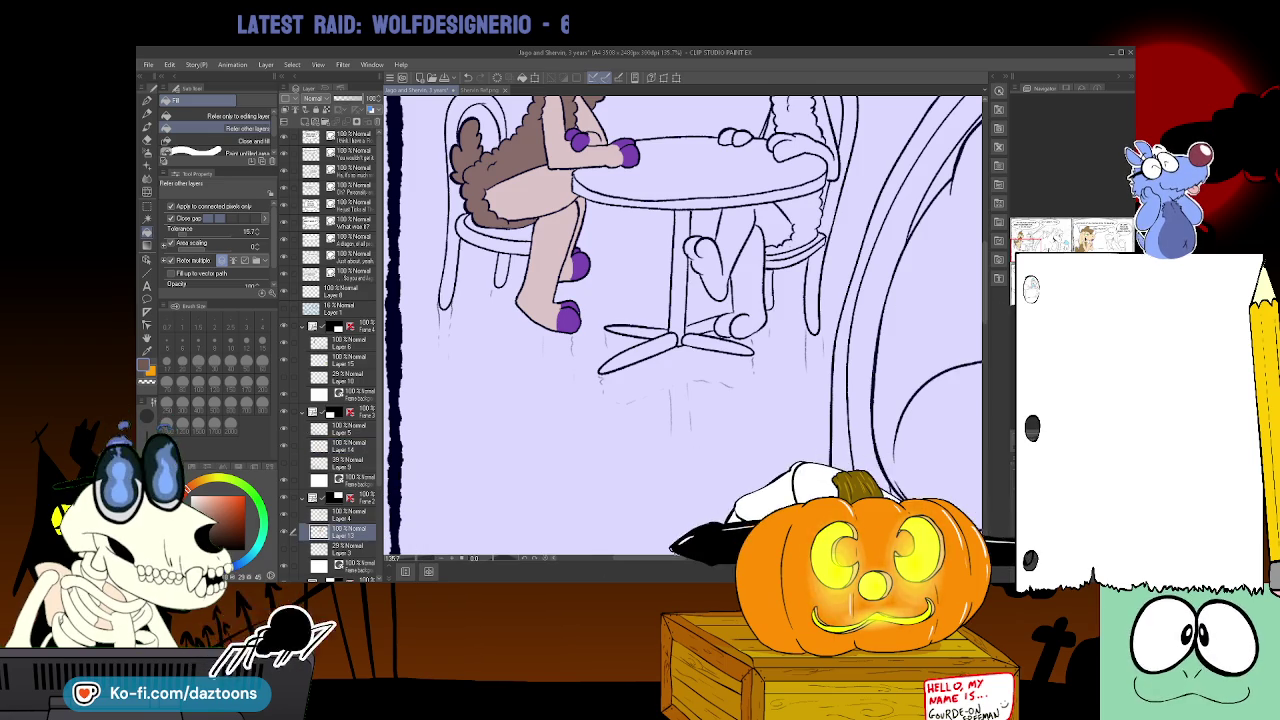
pyautogui.scroll(3, 690, 330)
pyautogui.scroll(-5, 760, 283)
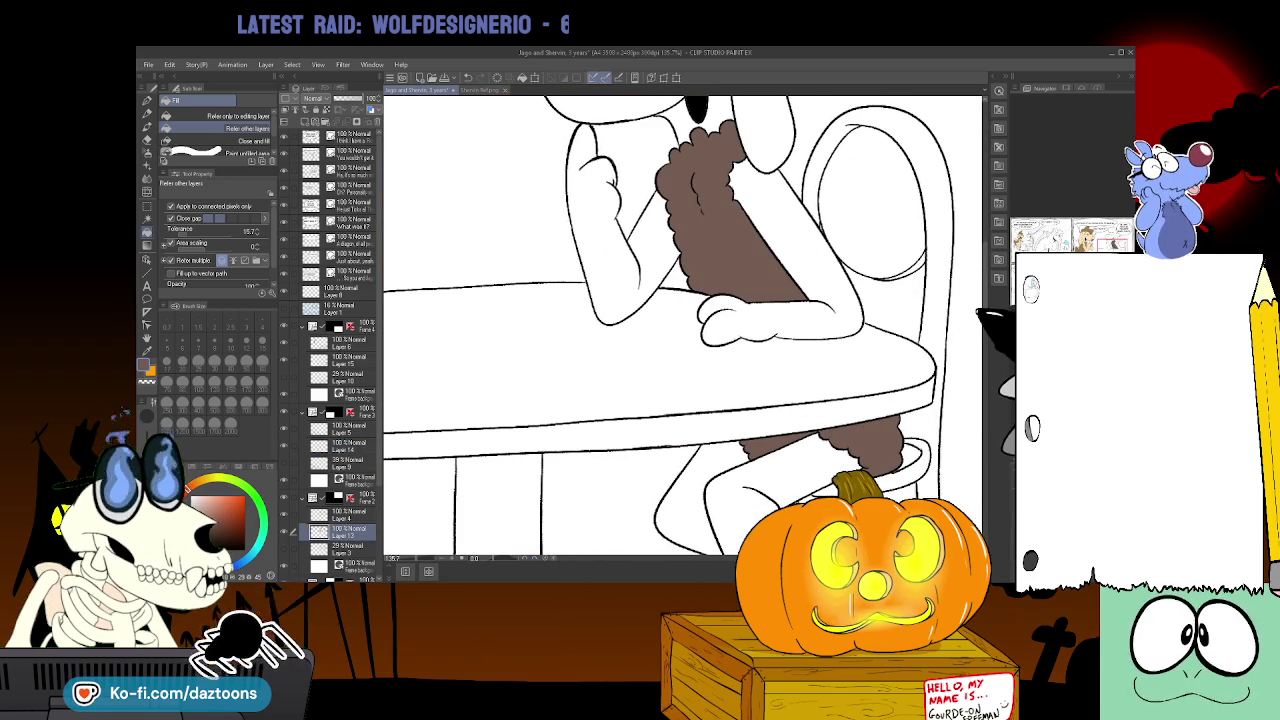
pyautogui.scroll(-3, 760, 283)
pyautogui.scroll(-5, 760, 283)
pyautogui.scroll(-3, 700, 330)
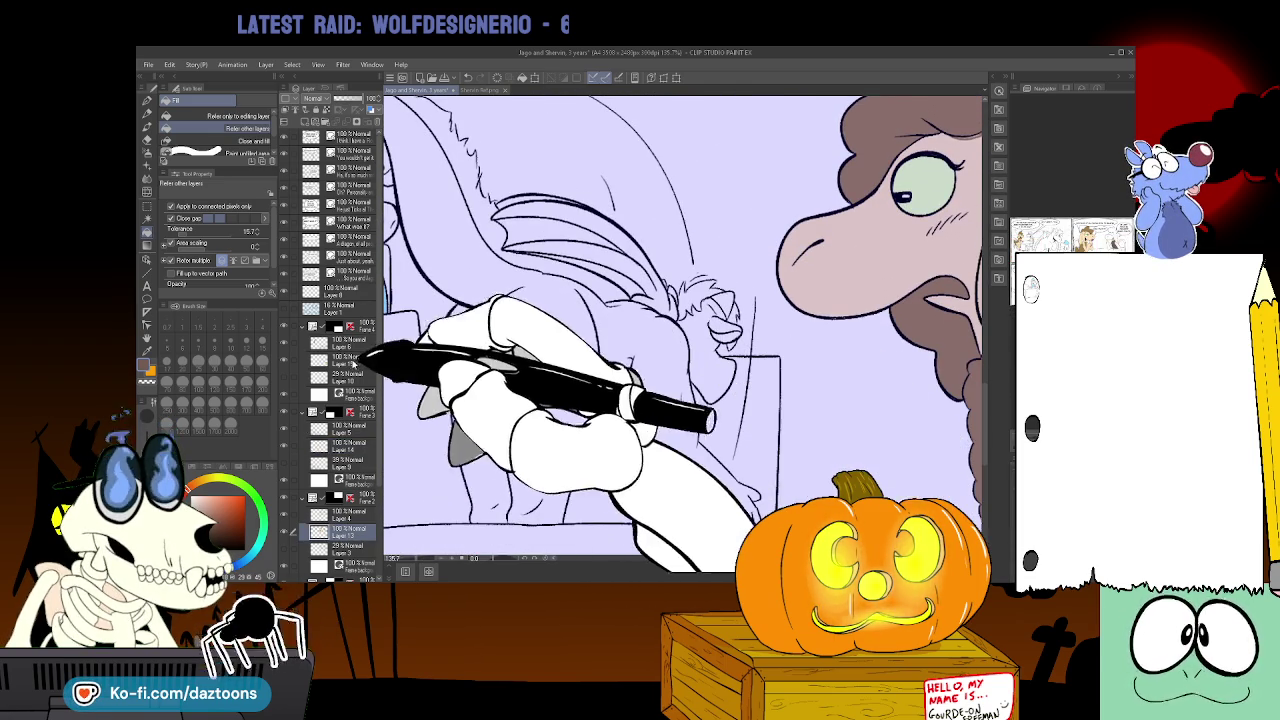
pyautogui.click(330, 342)
pyautogui.click(330, 358)
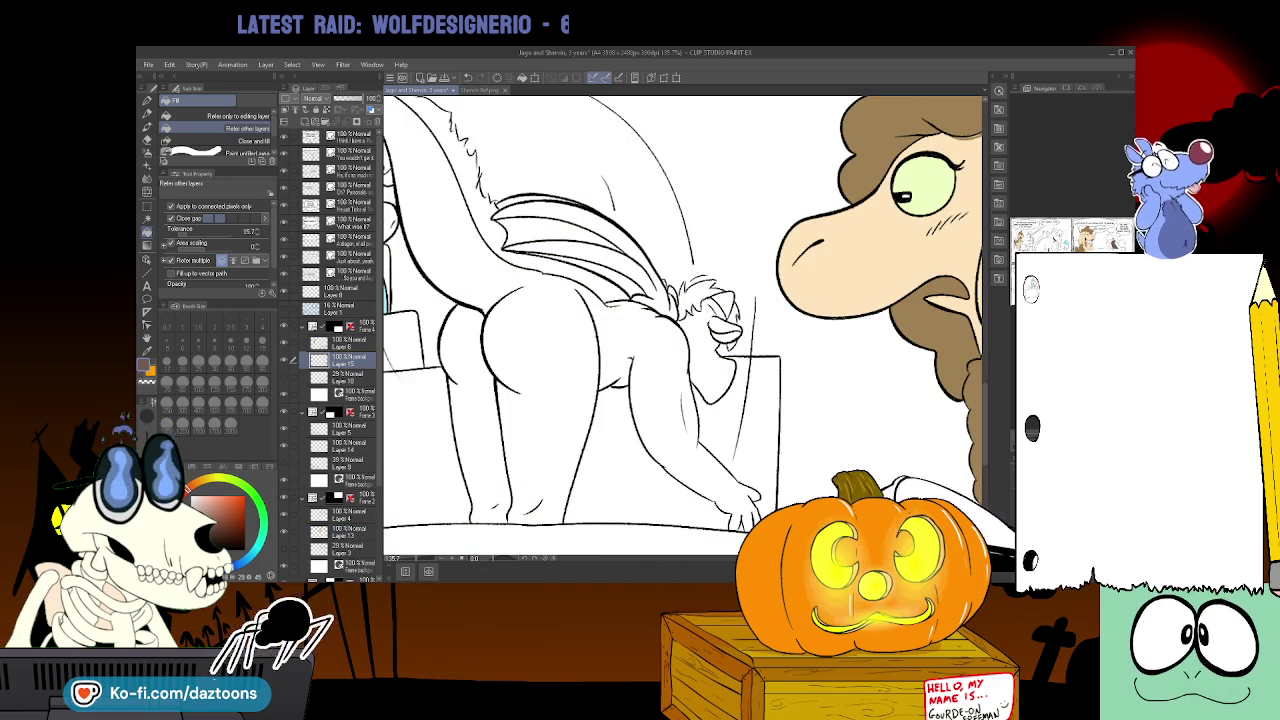
# - Fill the sheep's wool brown in the table-scene panel
pyautogui.scroll(-5, 680, 325)
pyautogui.hscroll(-3, 680, 325)
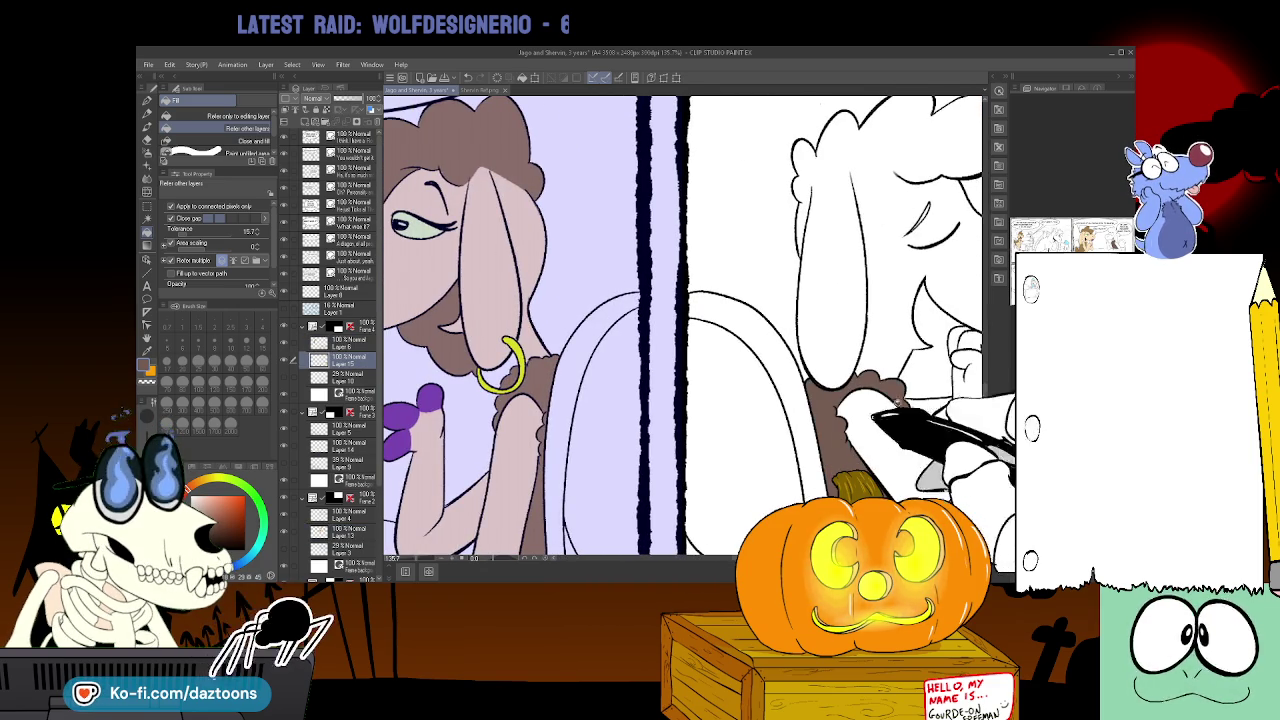
pyautogui.scroll(-4, 680, 325)
pyautogui.scroll(-1, 680, 325)
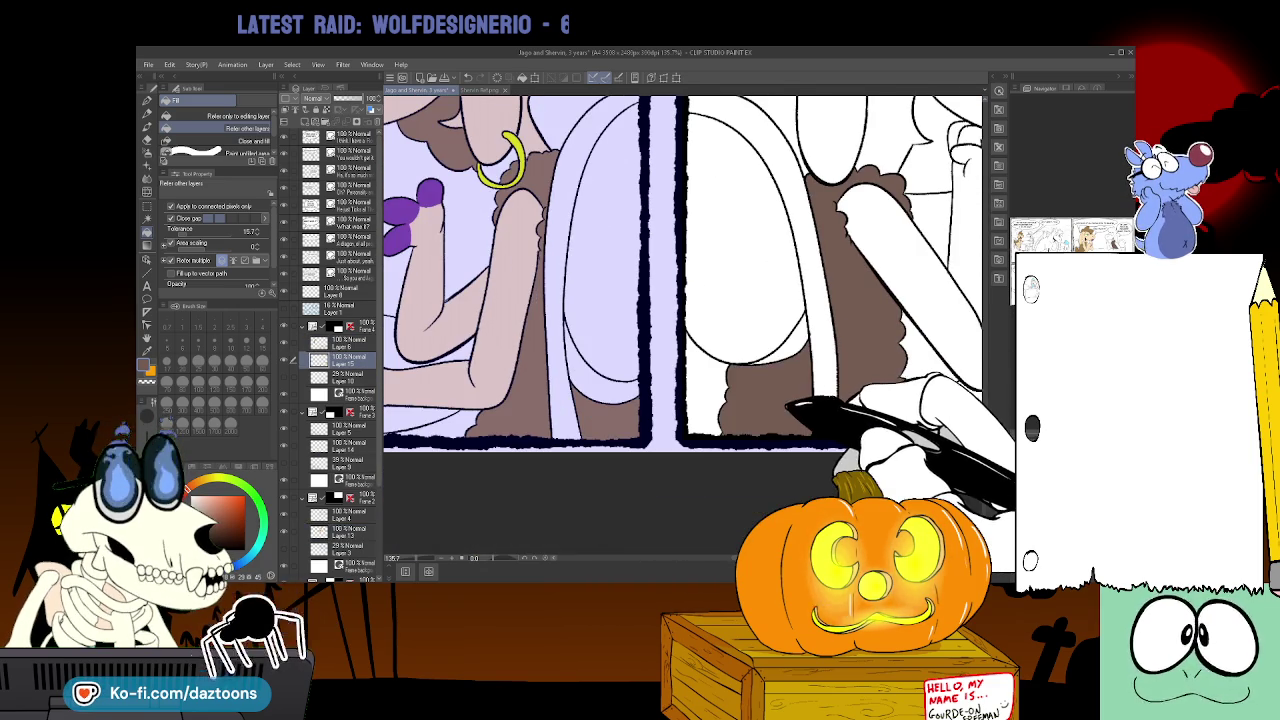
pyautogui.hscroll(-3, 650, 548)
pyautogui.hscroll(-3, 650, 548)
pyautogui.hscroll(-1, 650, 548)
pyautogui.hscroll(-4, 650, 548)
pyautogui.hscroll(3, 660, 550)
pyautogui.hscroll(1, 670, 551)
pyautogui.hscroll(4, 693, 553)
pyautogui.hscroll(-5, 693, 553)
pyautogui.hscroll(-1, 693, 553)
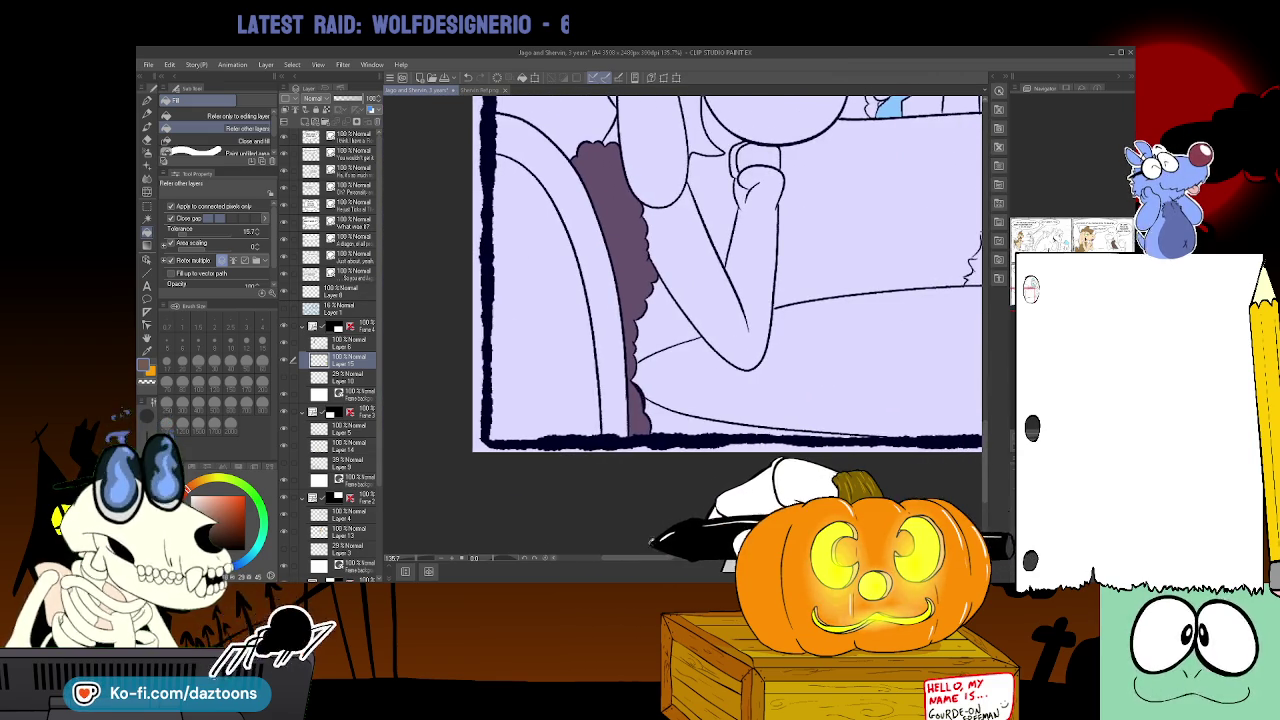
pyautogui.click(284, 343)
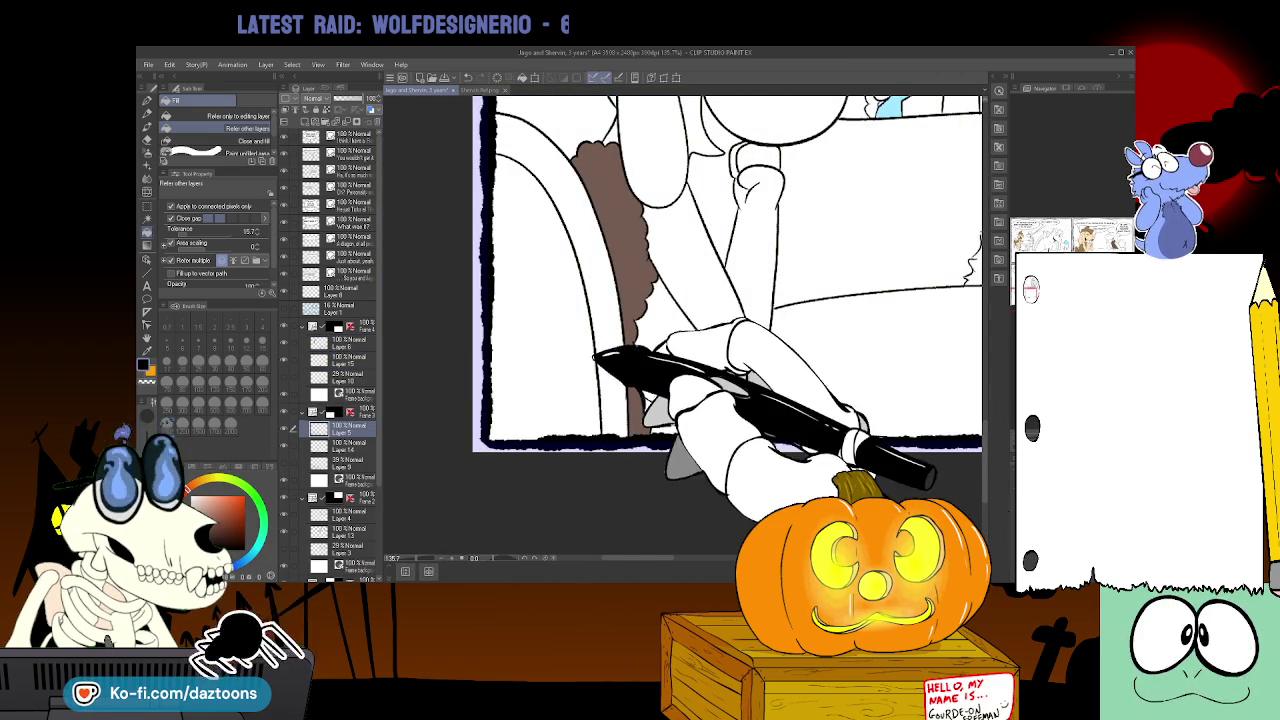
# - Fill the remaining white wool area brown down to the panel's bottom edge
pyautogui.press('p')
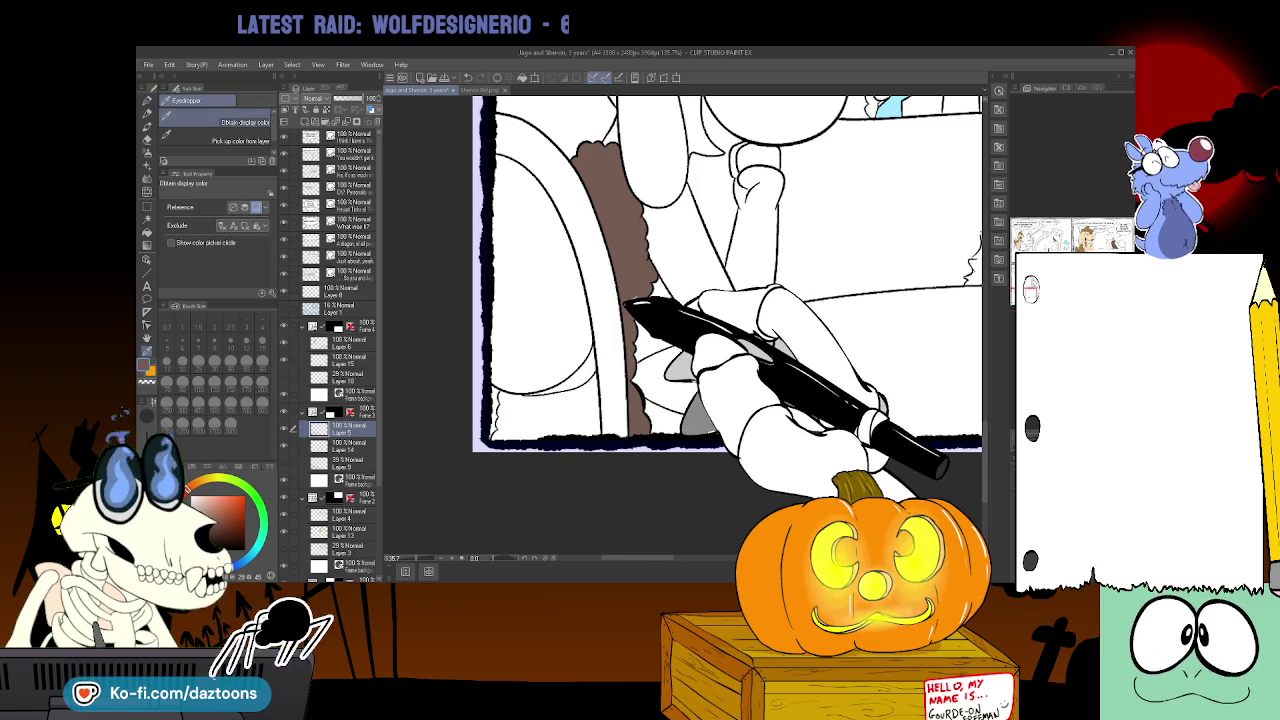
pyautogui.press('g')
pyautogui.click(585, 410)
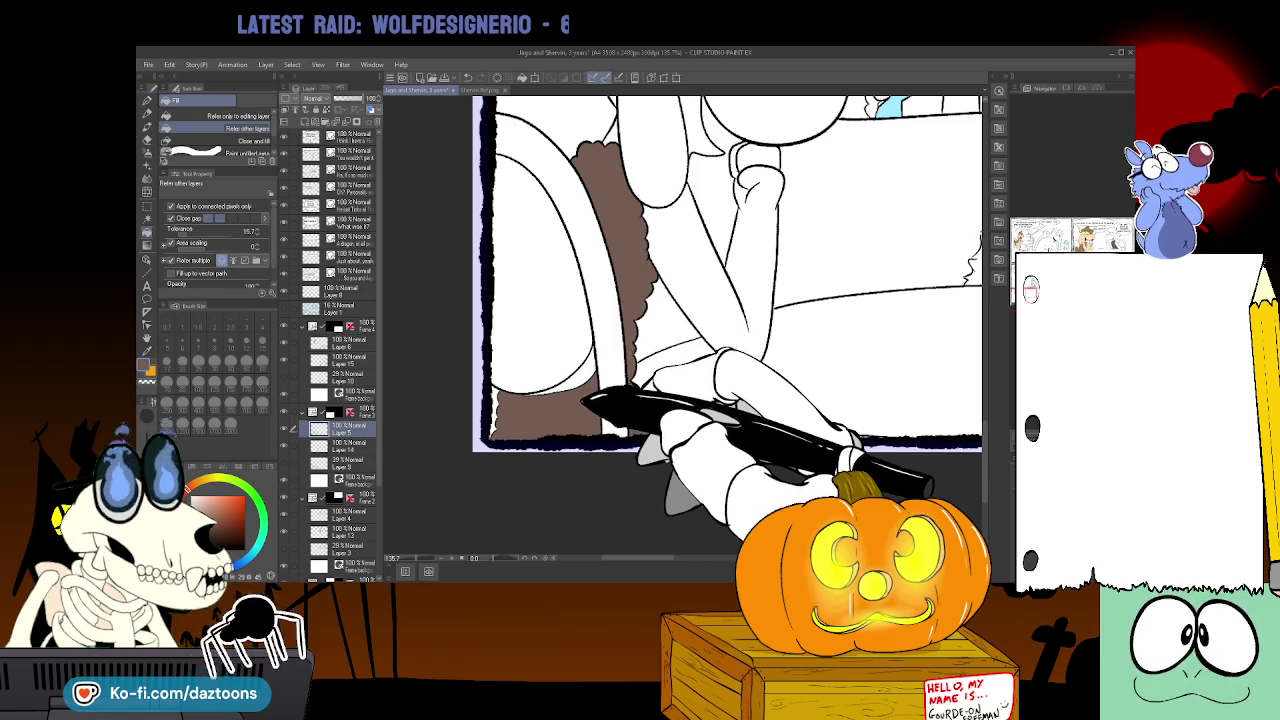
pyautogui.click(345, 445)
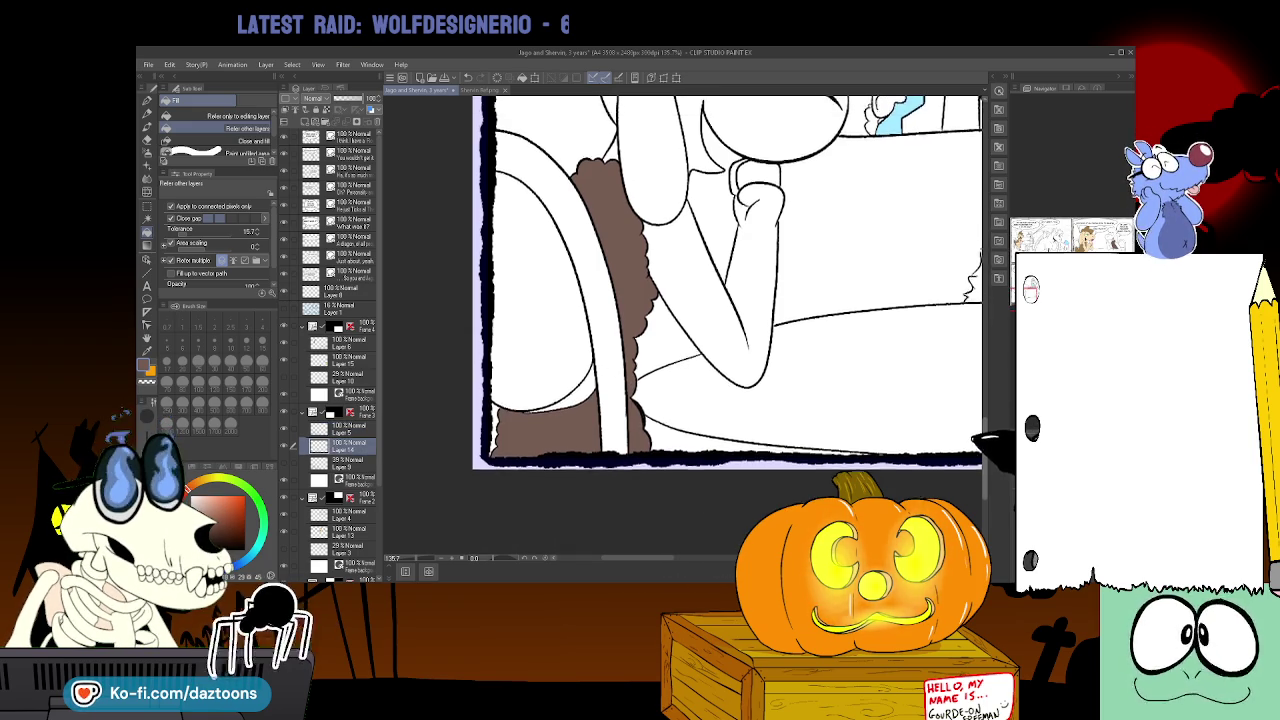
# - Draw brown pen strokes along the sheep's hair and the top of her head on Layer 15
pyautogui.scroll(5, 727, 325)
pyautogui.scroll(-1, 727, 325)
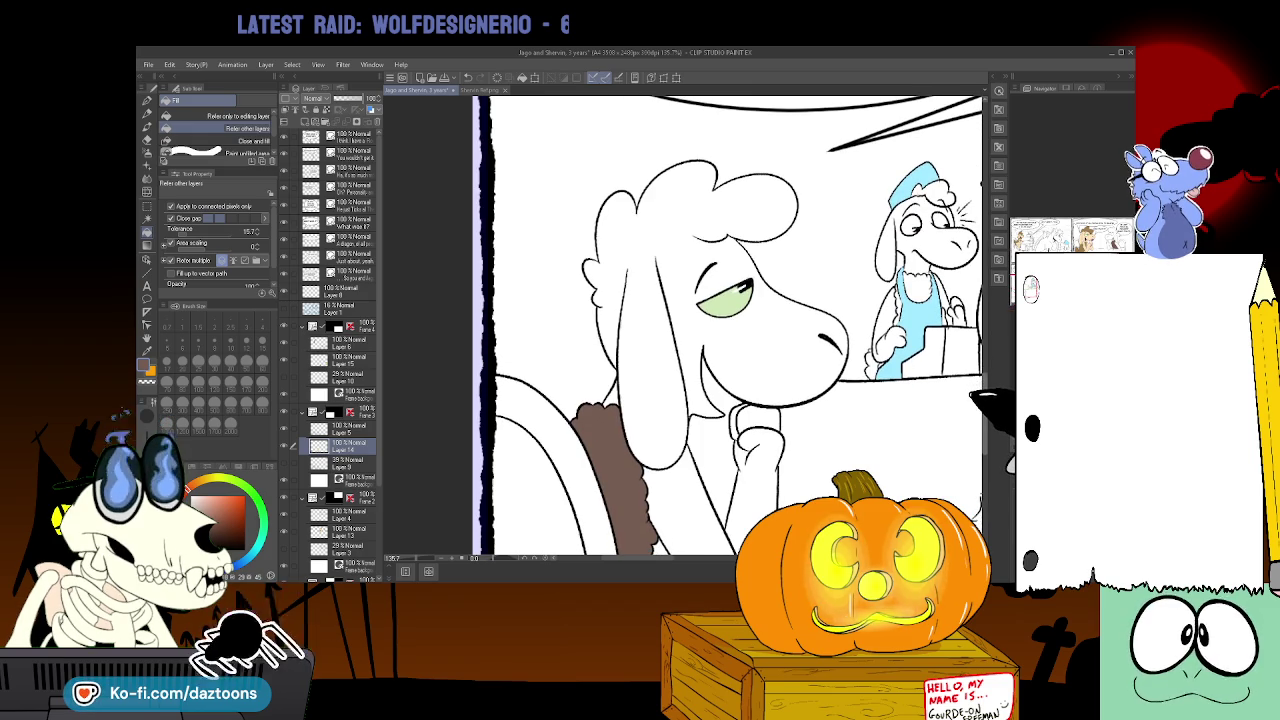
pyautogui.scroll(-2, 727, 325)
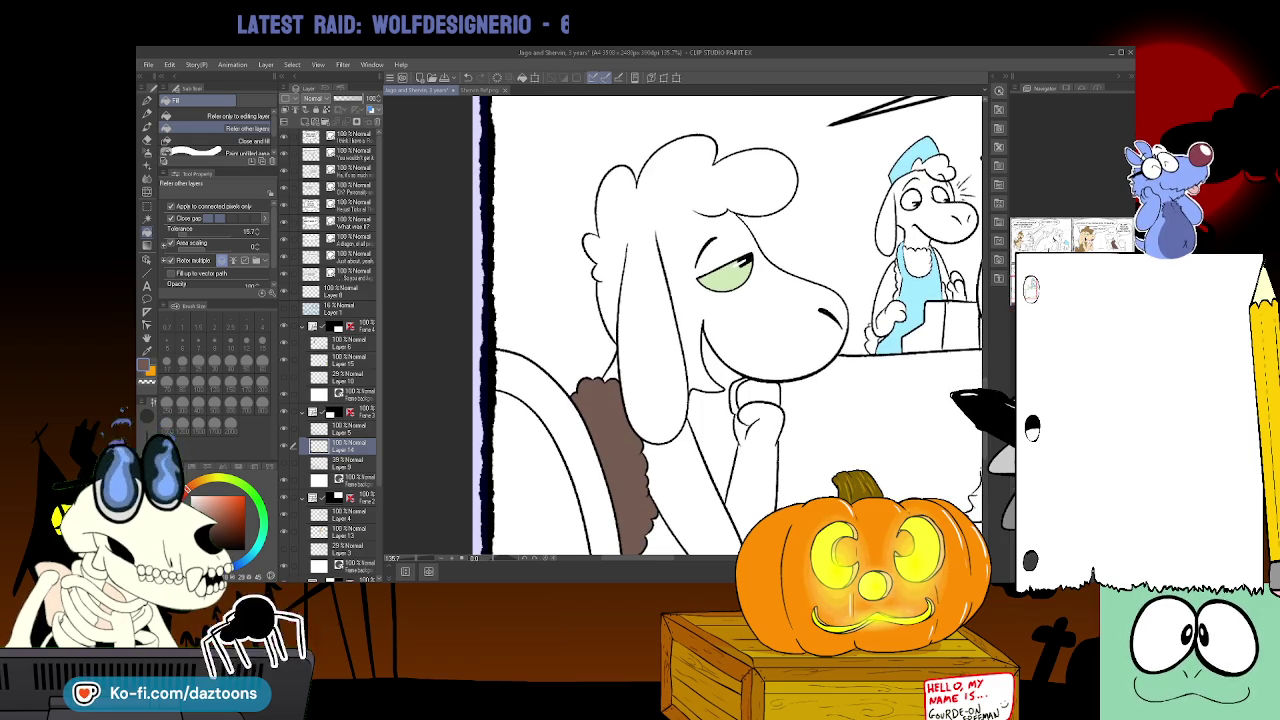
pyautogui.press('p')
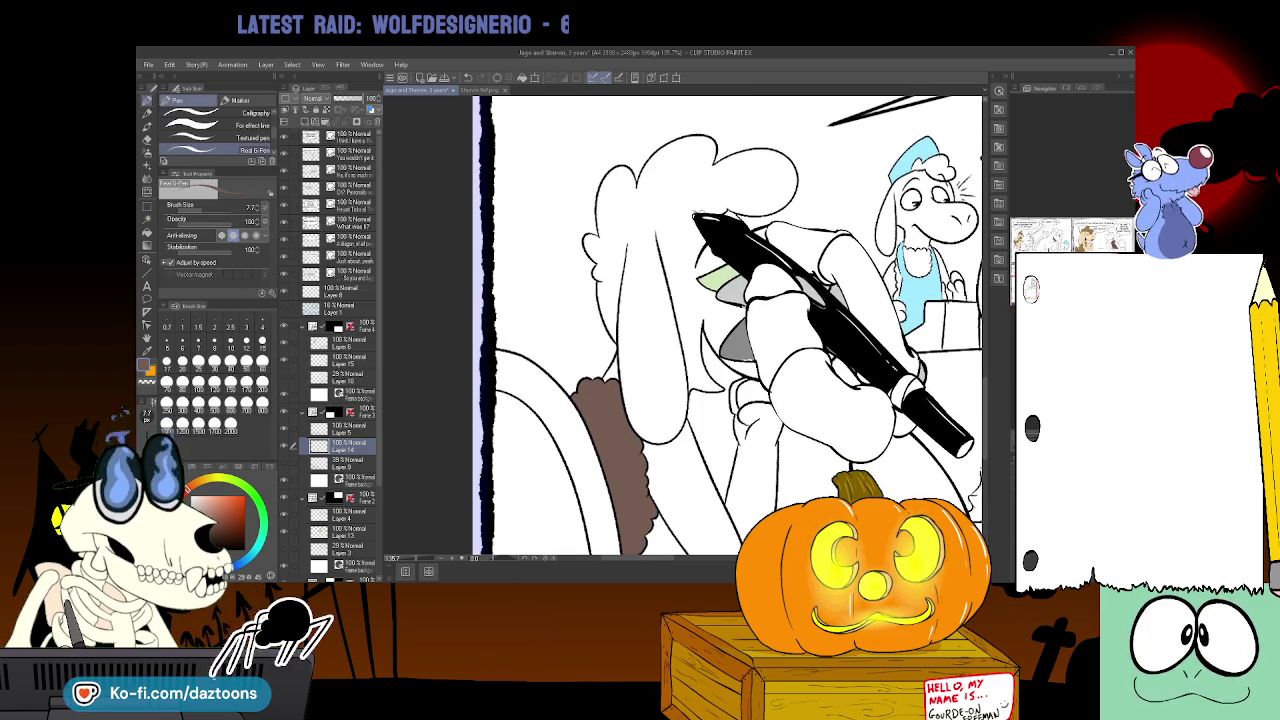
pyautogui.moveTo(688, 209); pyautogui.dragTo(636, 224)
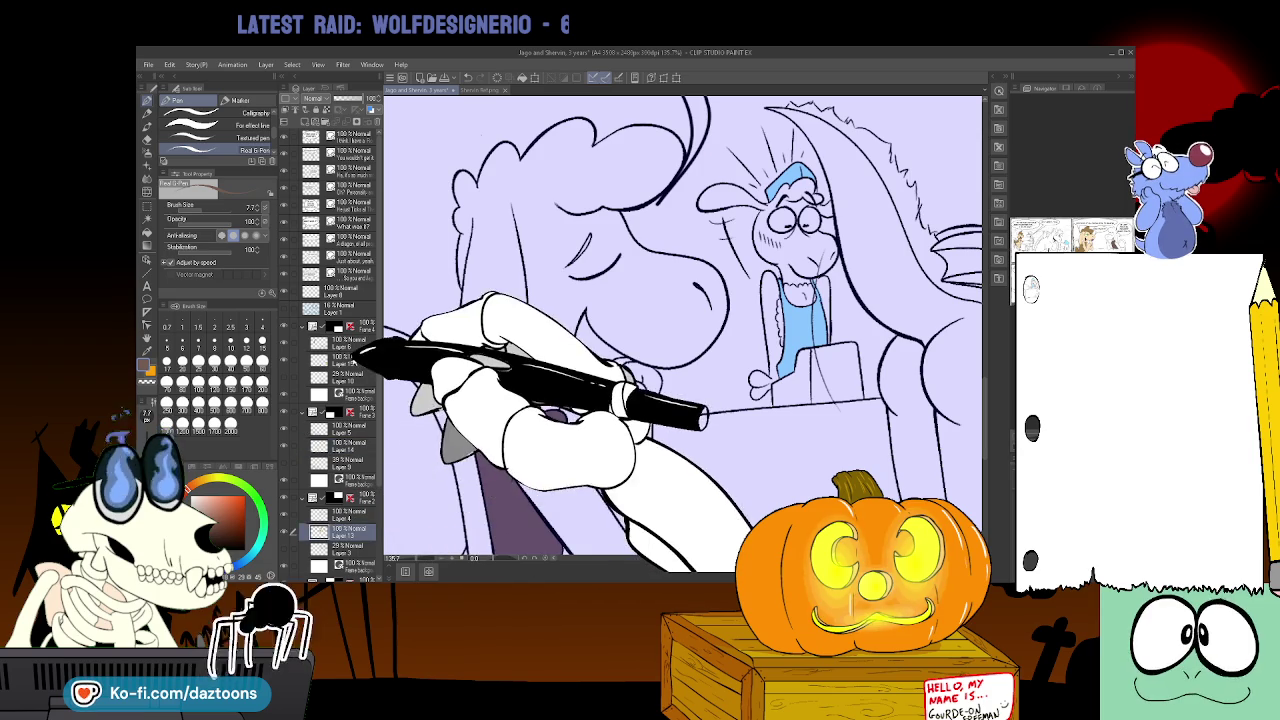
pyautogui.click(345, 357)
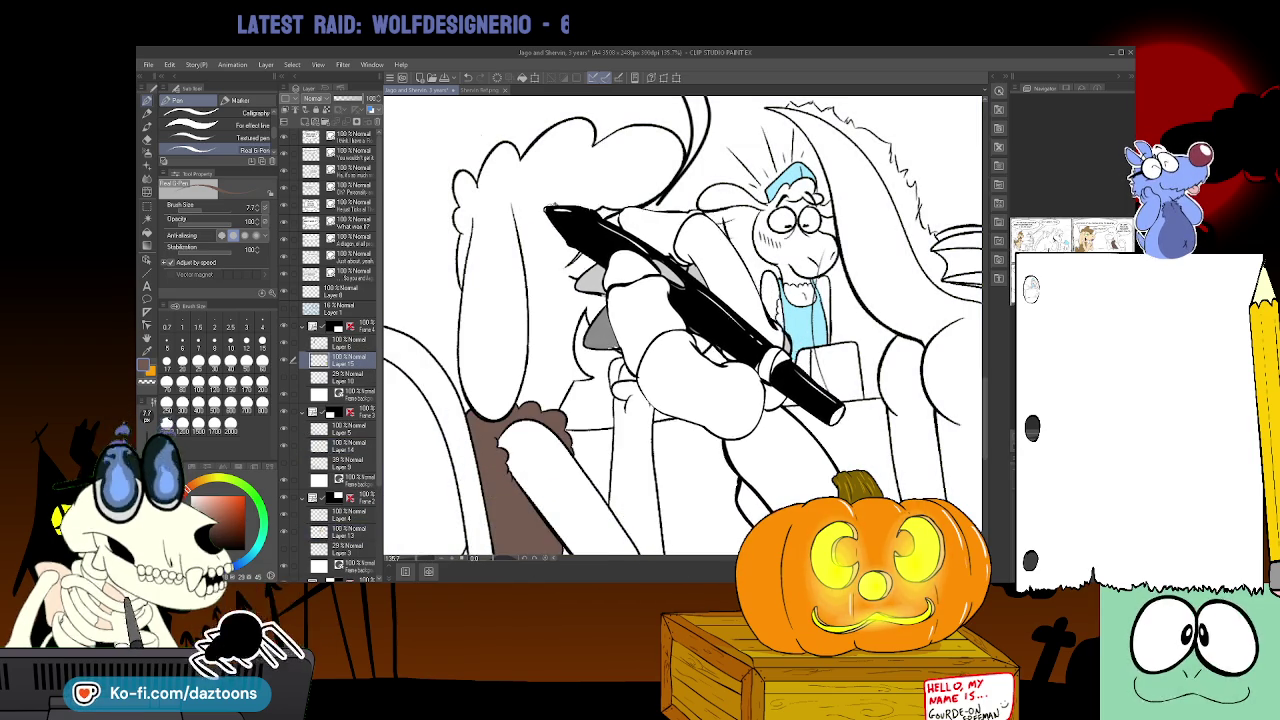
pyautogui.moveTo(560, 207); pyautogui.dragTo(480, 205)
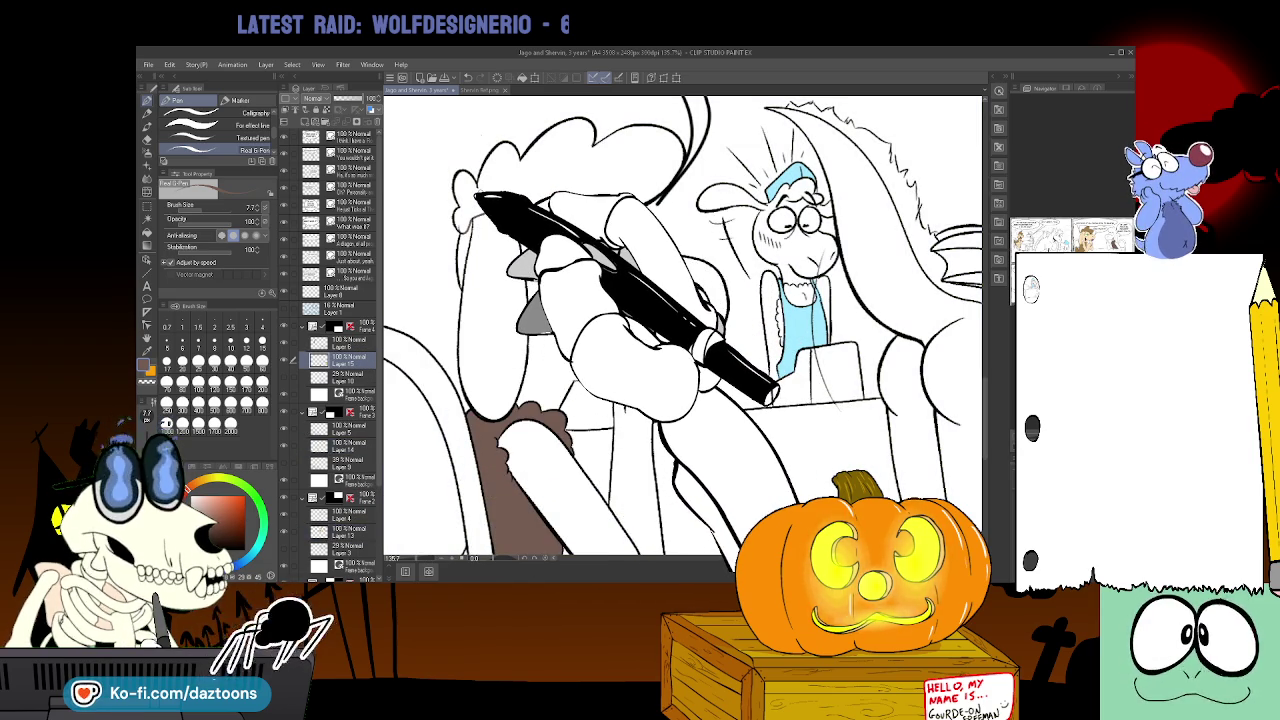
# - Select the café panel's colour layer and fill the right-hand sheep's curly hair brown
pyautogui.click(368, 443)
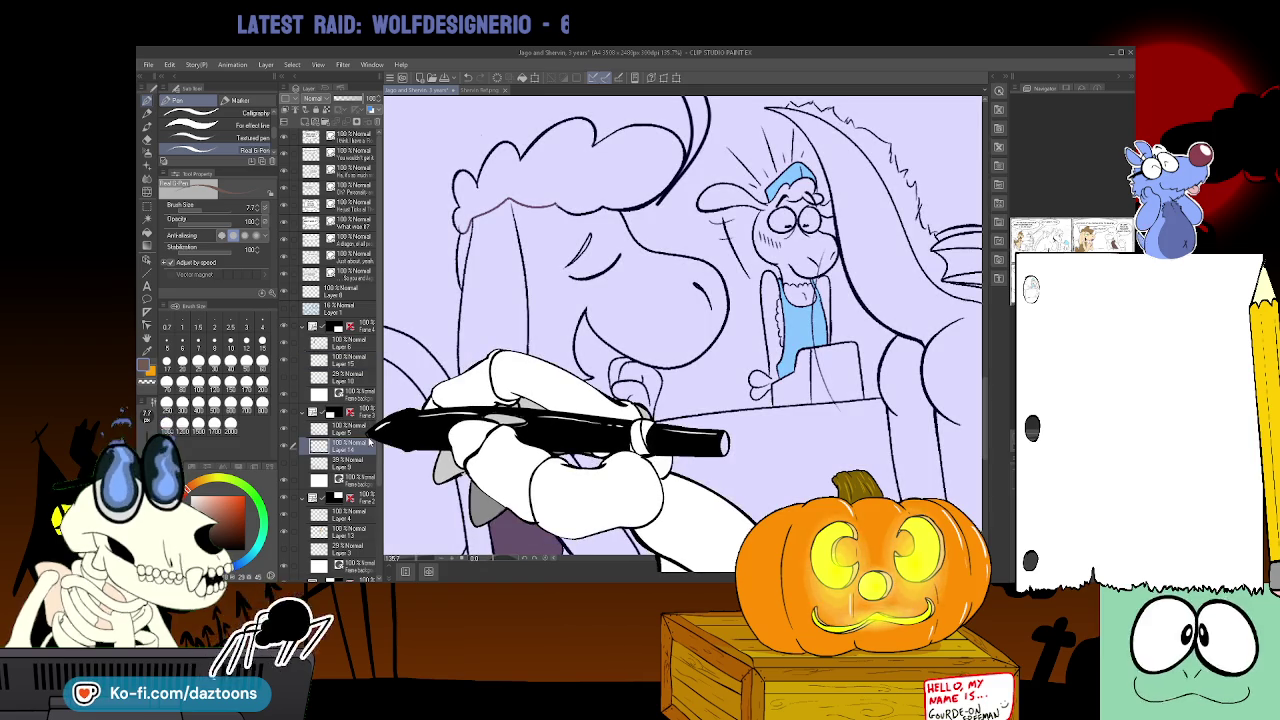
pyautogui.click(330, 530)
pyautogui.scroll(2, 680, 330)
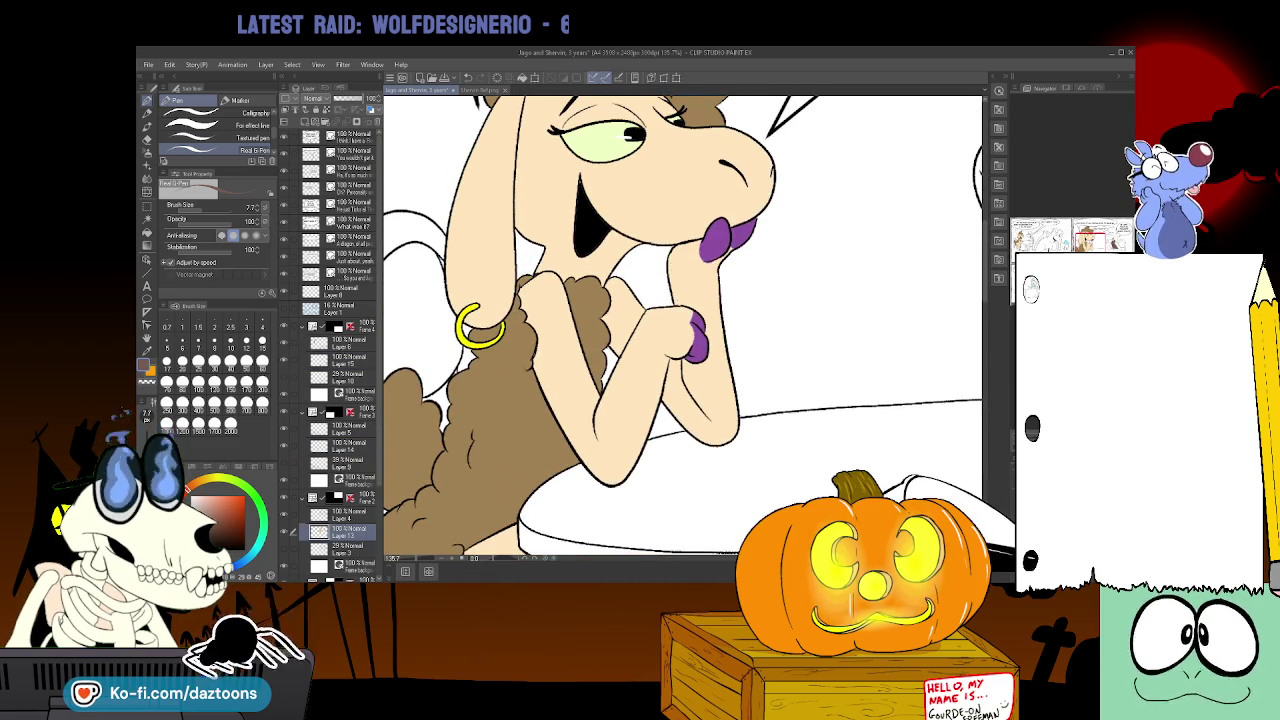
pyautogui.scroll(-5, 680, 330)
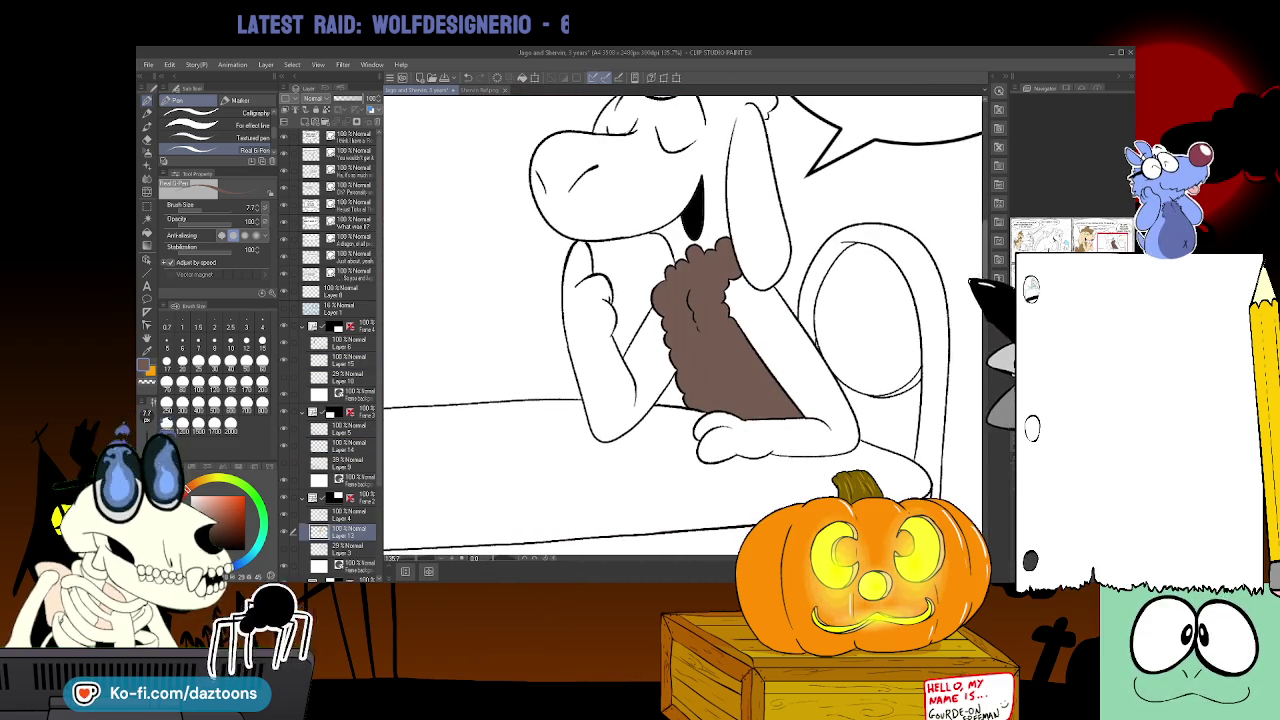
pyautogui.scroll(4, 680, 320)
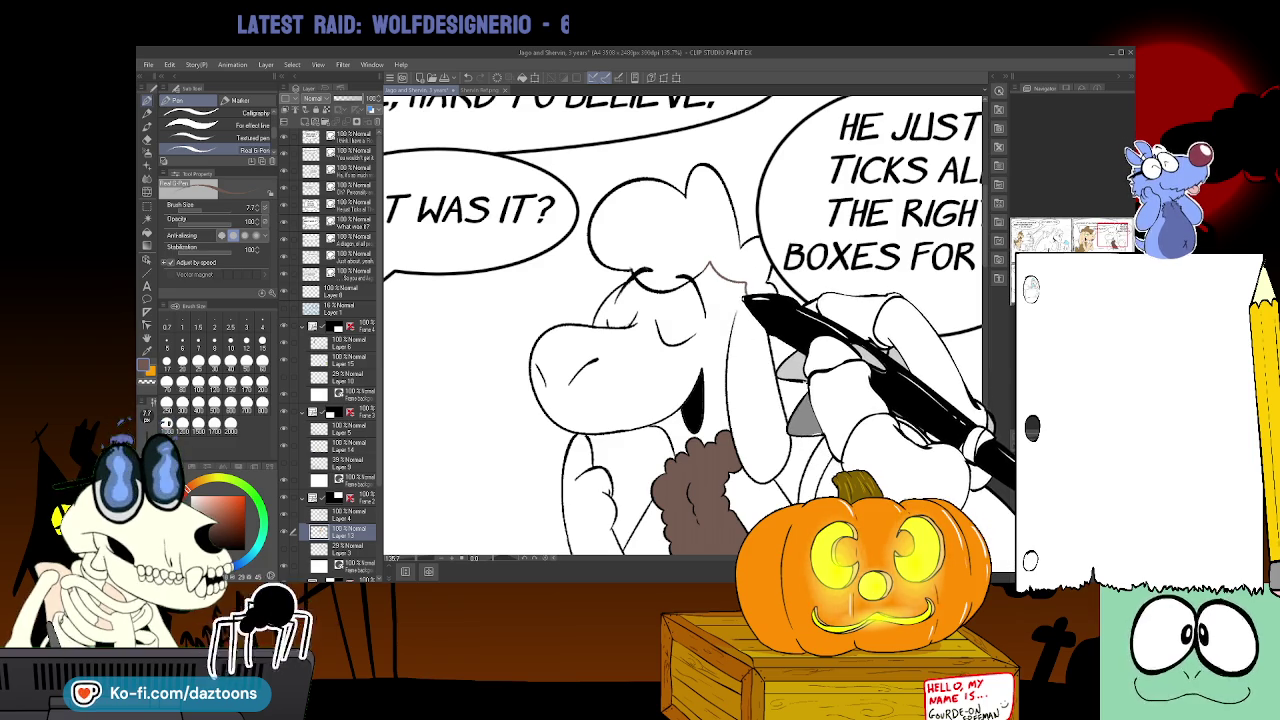
pyautogui.scroll(3, 680, 320)
pyautogui.scroll(4, 680, 320)
pyautogui.scroll(3, 680, 320)
pyautogui.hscroll(1, 680, 320)
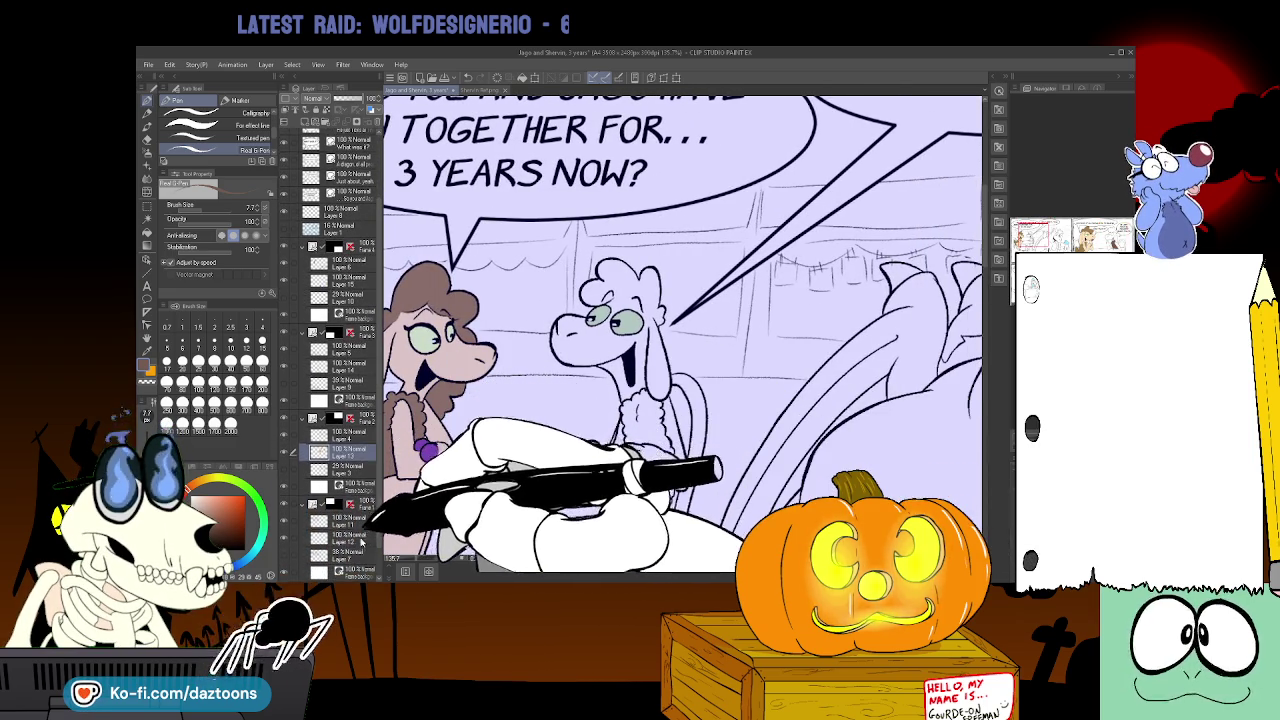
pyautogui.click(340, 537)
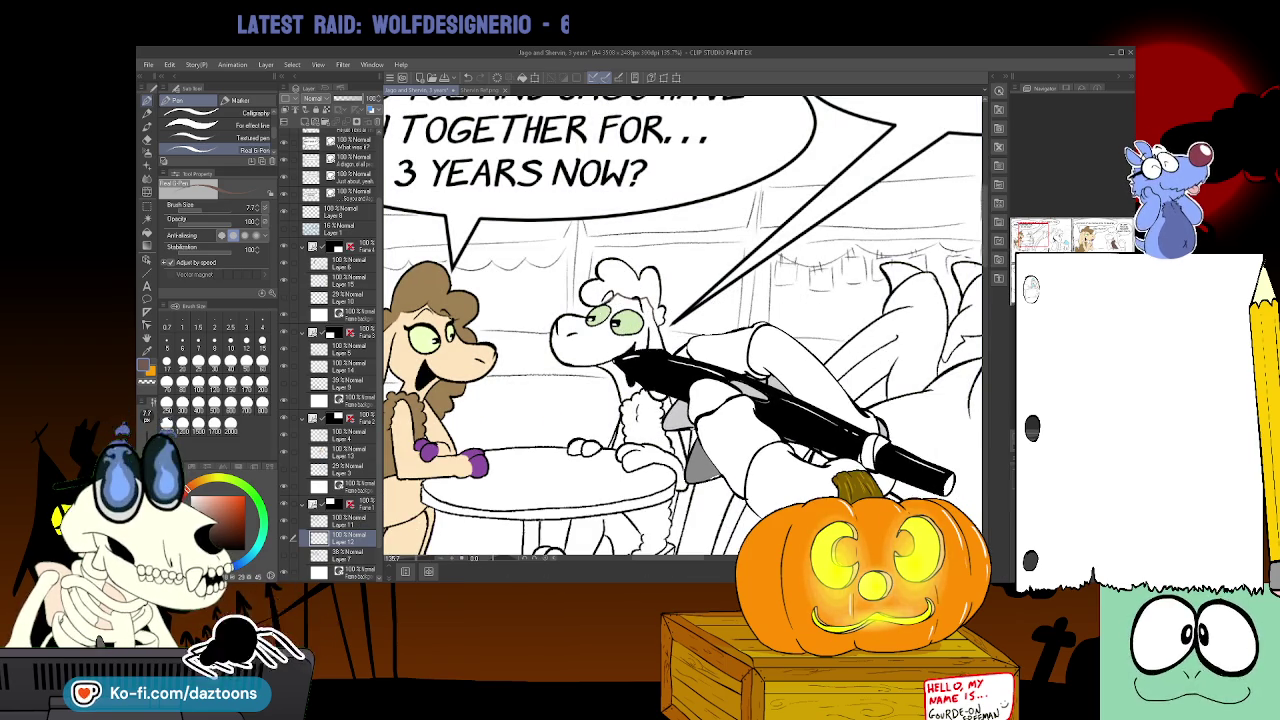
pyautogui.click(147, 231)
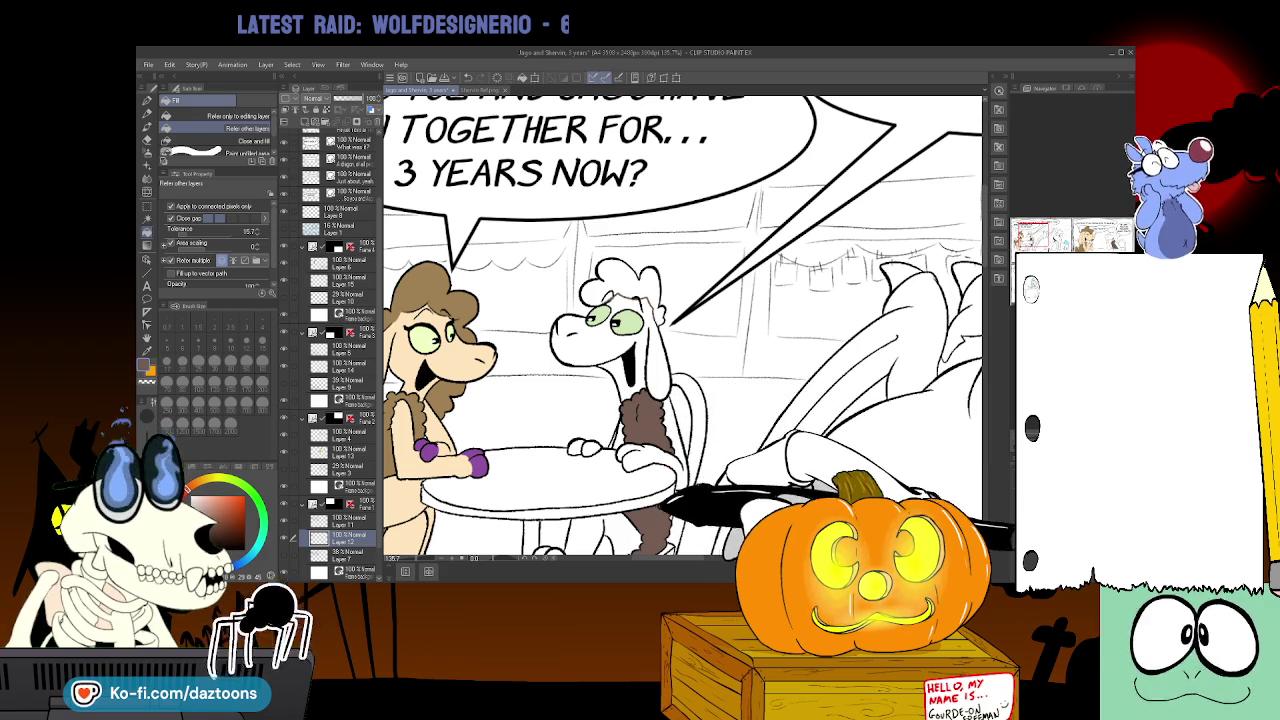
pyautogui.click(618, 278)
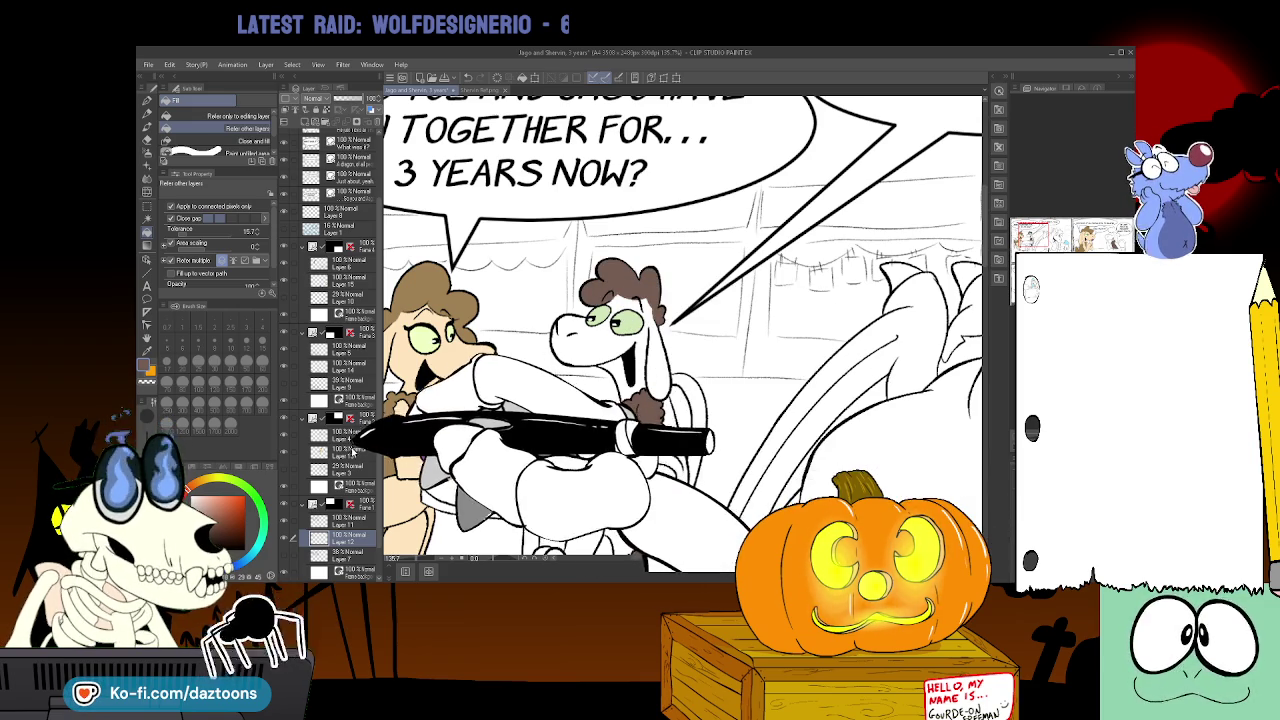
# - Fill the sheep's curly hair brown in two more panels, each on its own colour layer
pyautogui.scroll(-5, 680, 330)
pyautogui.hscroll(5, 680, 330)
pyautogui.click(655, 275)
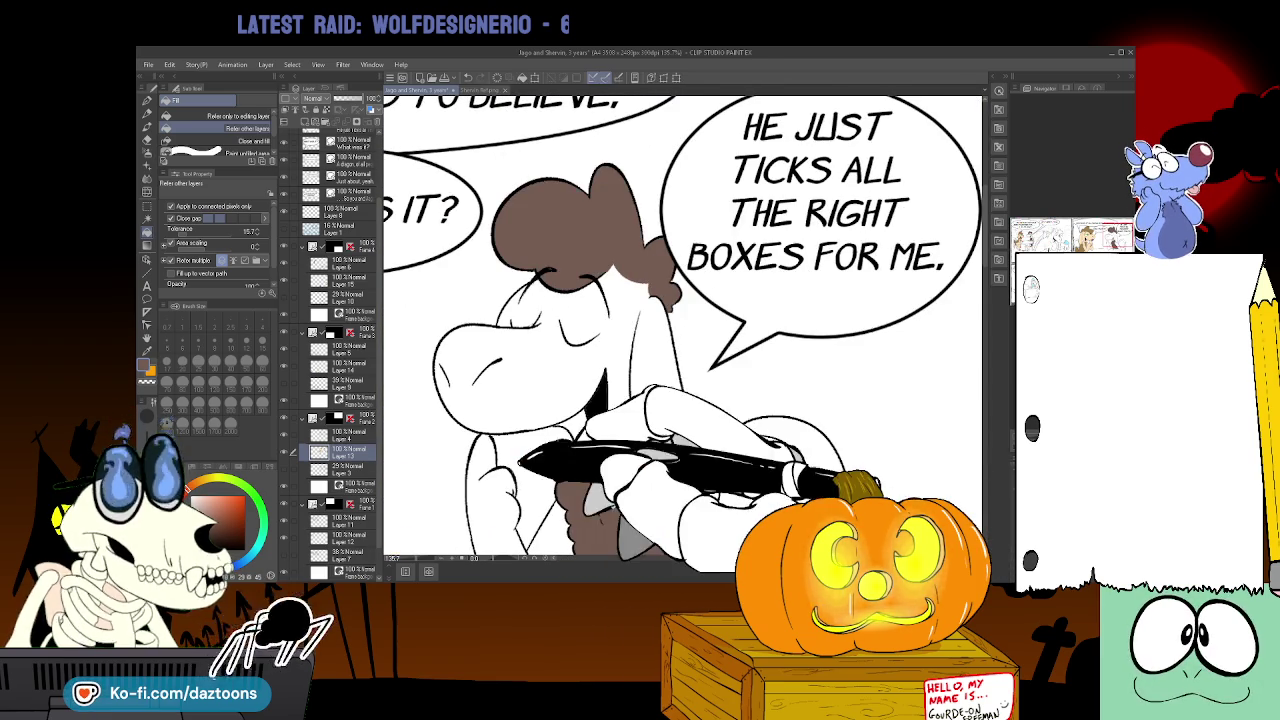
pyautogui.click(340, 537)
pyautogui.scroll(-1, 680, 330)
pyautogui.scroll(-5, 680, 330)
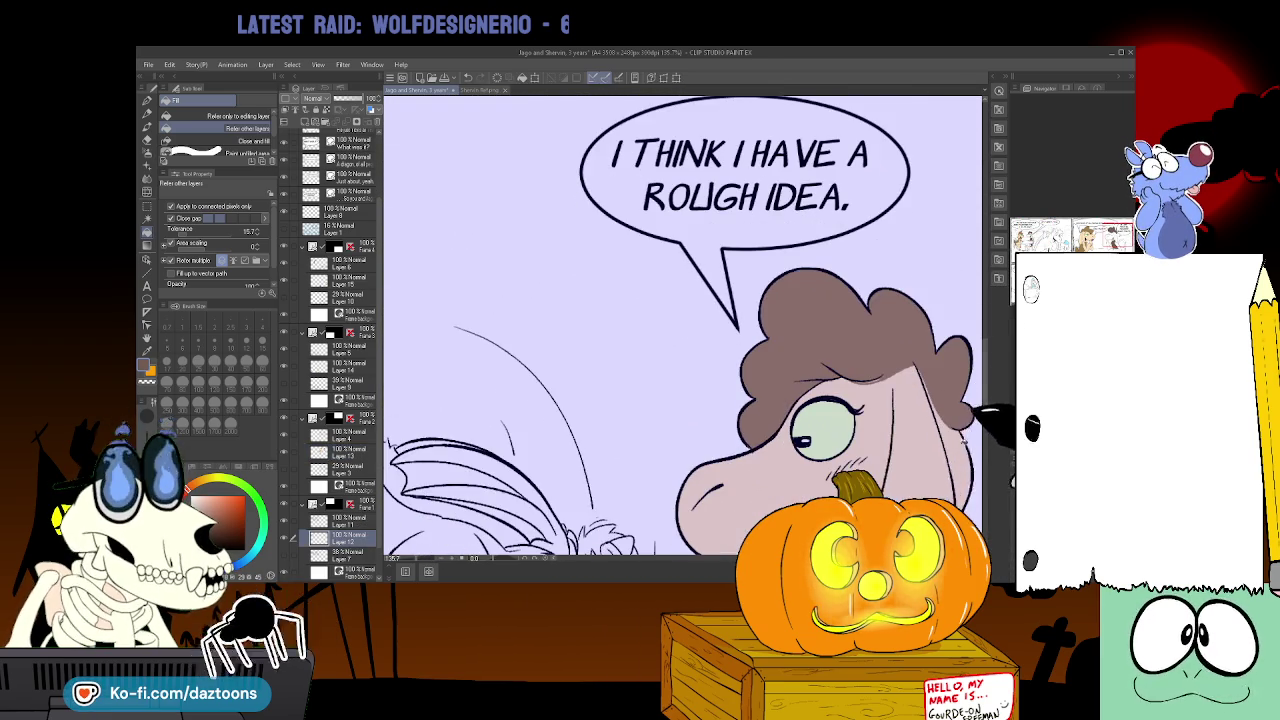
pyautogui.scroll(-5, 632, 553)
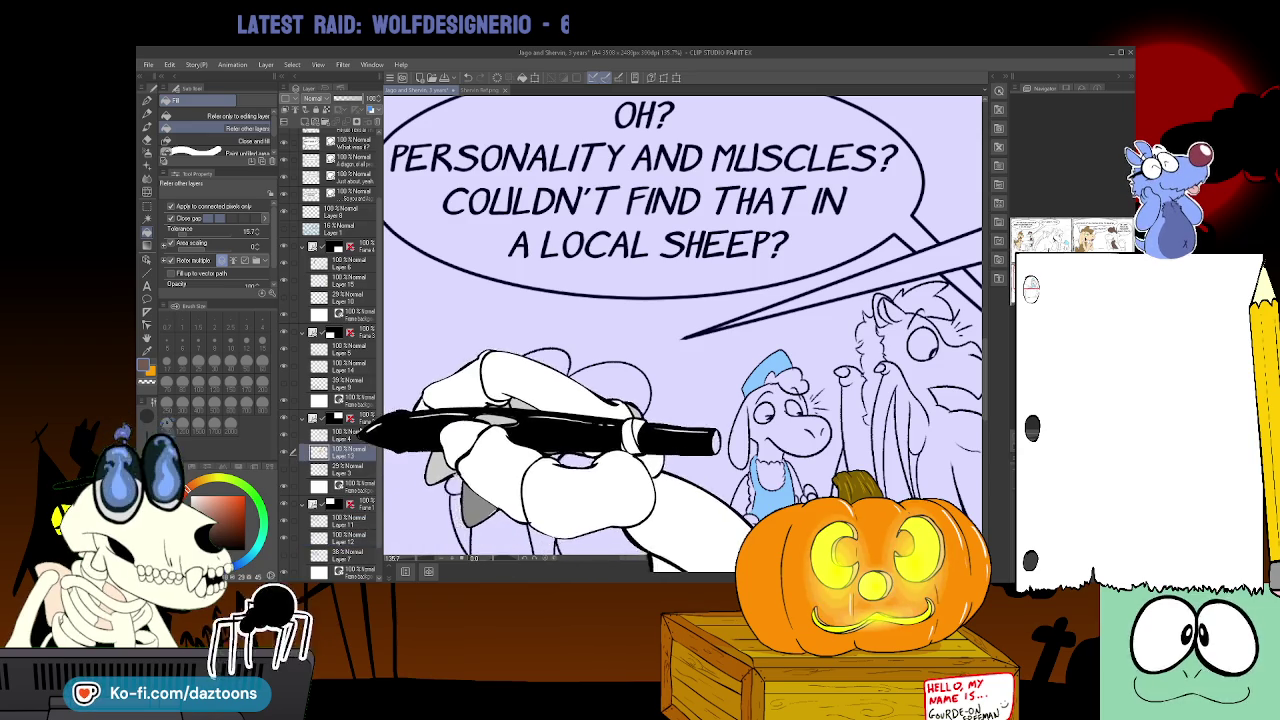
pyautogui.click(345, 365)
pyautogui.click(511, 398)
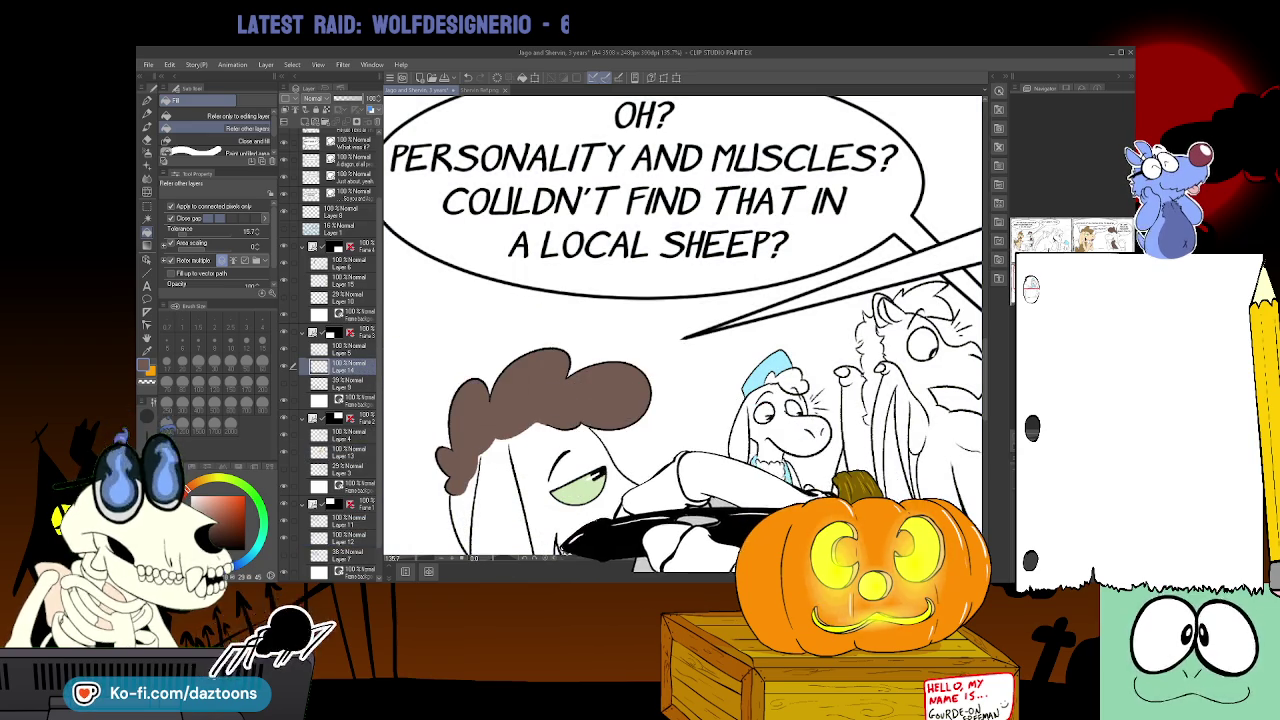
# - Fill the hair brown in the 'You wouldn't get it.' panel, then bring up Shervin Ref.png
pyautogui.hscroll(3, 628, 560)
pyautogui.hscroll(3, 628, 560)
pyautogui.hscroll(3, 628, 560)
pyautogui.hscroll(2, 628, 560)
pyautogui.click(345, 280)
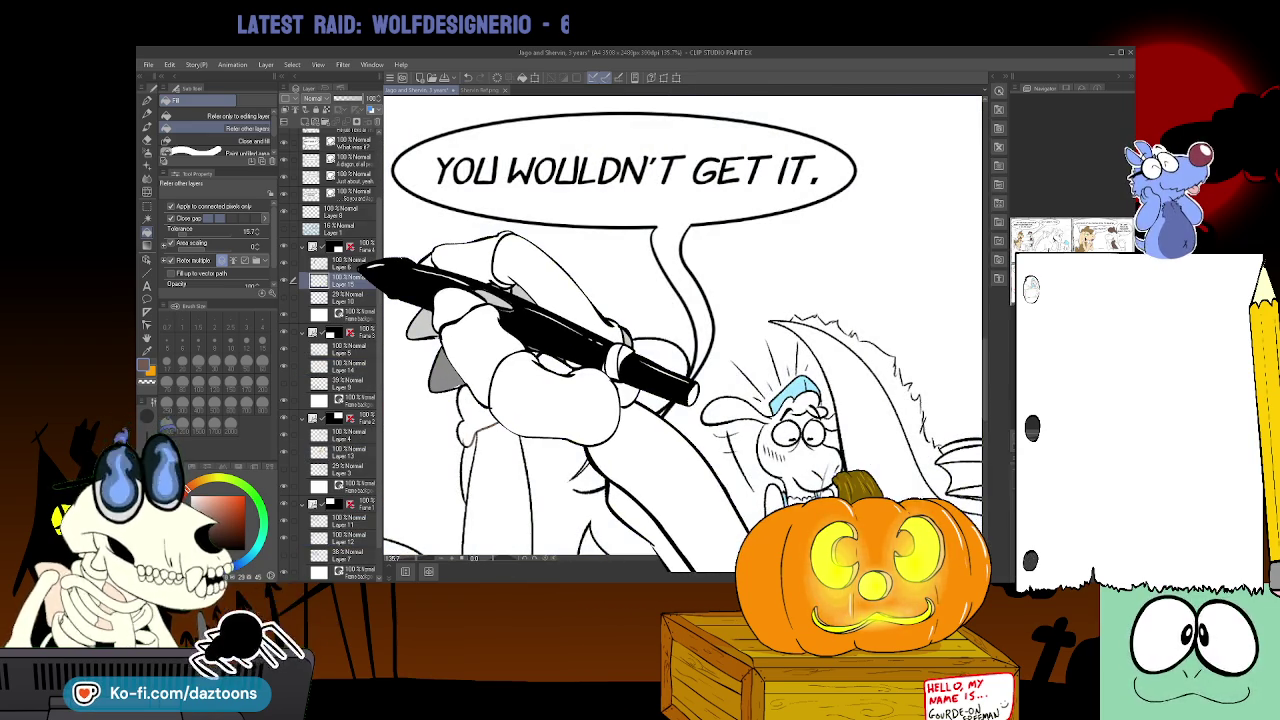
pyautogui.click(630, 368)
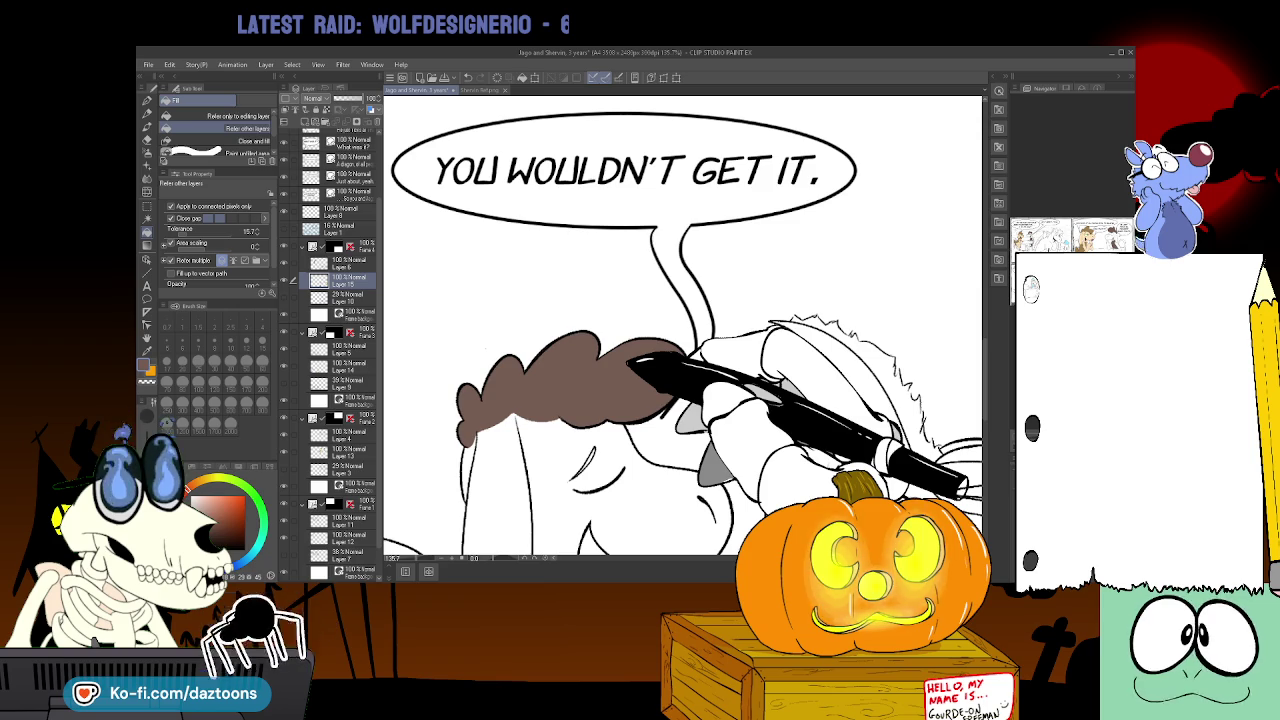
pyautogui.click(475, 90)
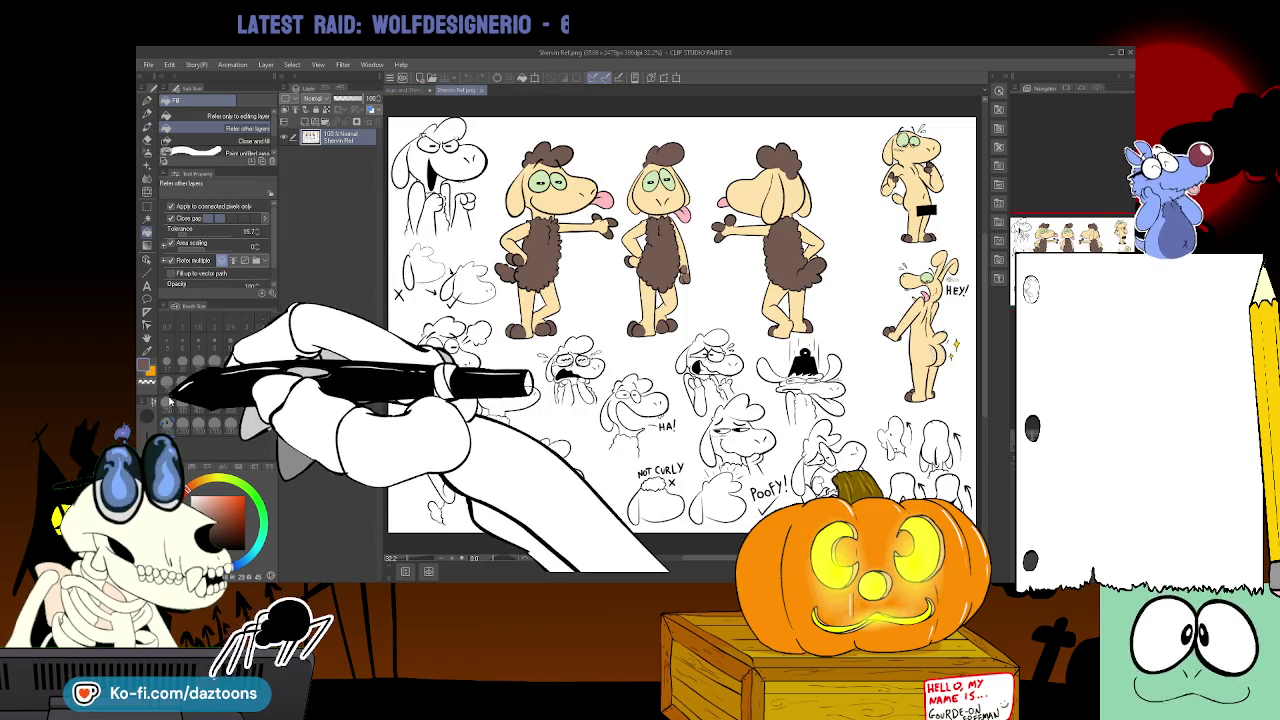
# - Sample the tan skin colour from the reference and fill the sheep's face and raised arm tan
pyautogui.press('i')
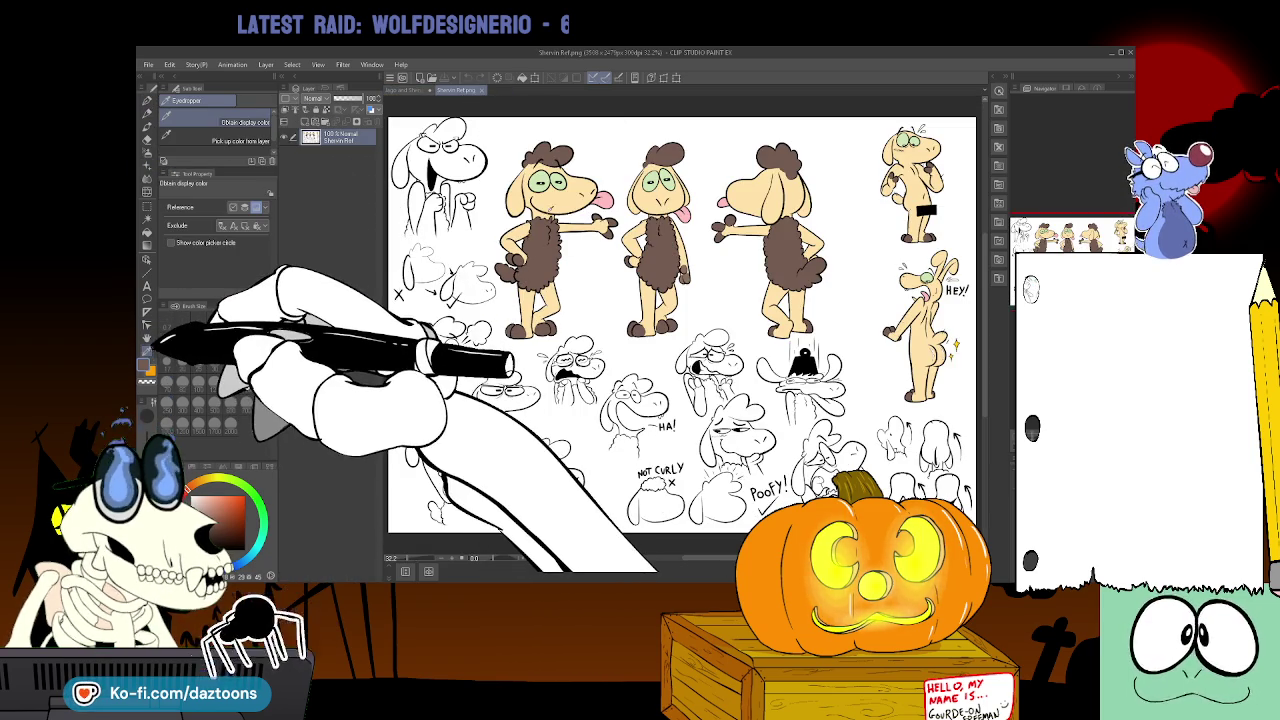
pyautogui.click(415, 90)
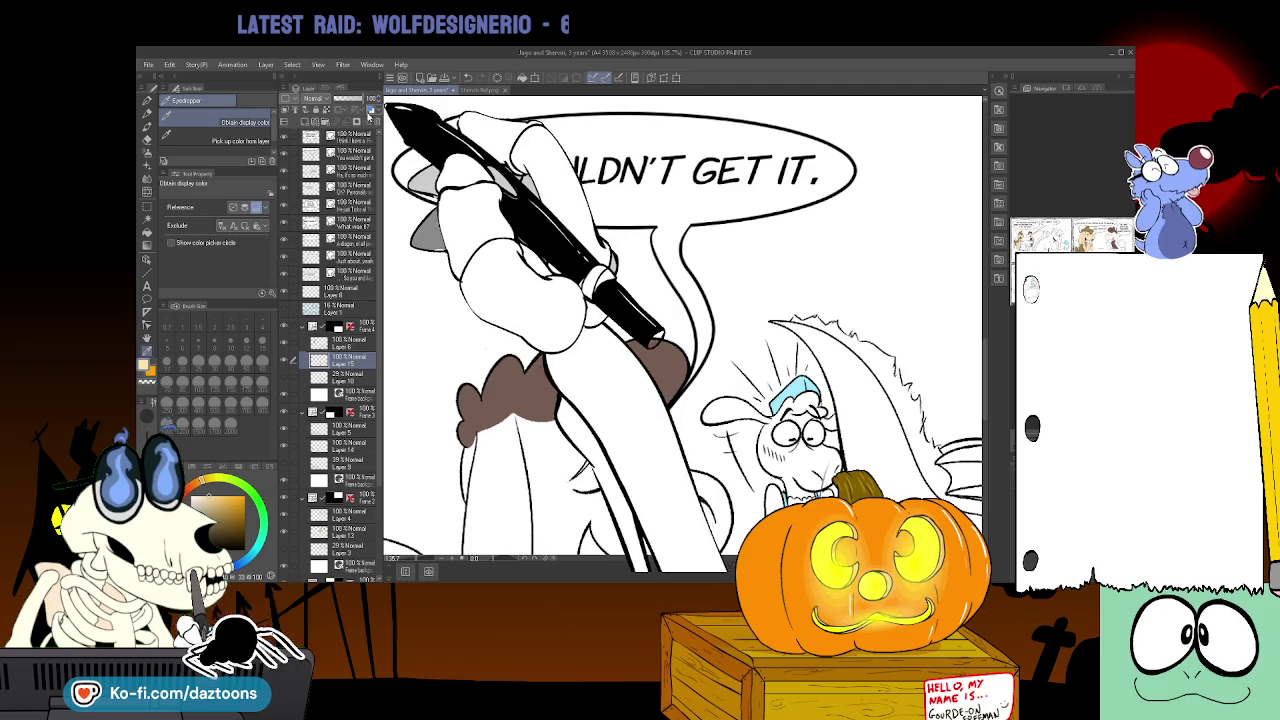
pyautogui.click(147, 231)
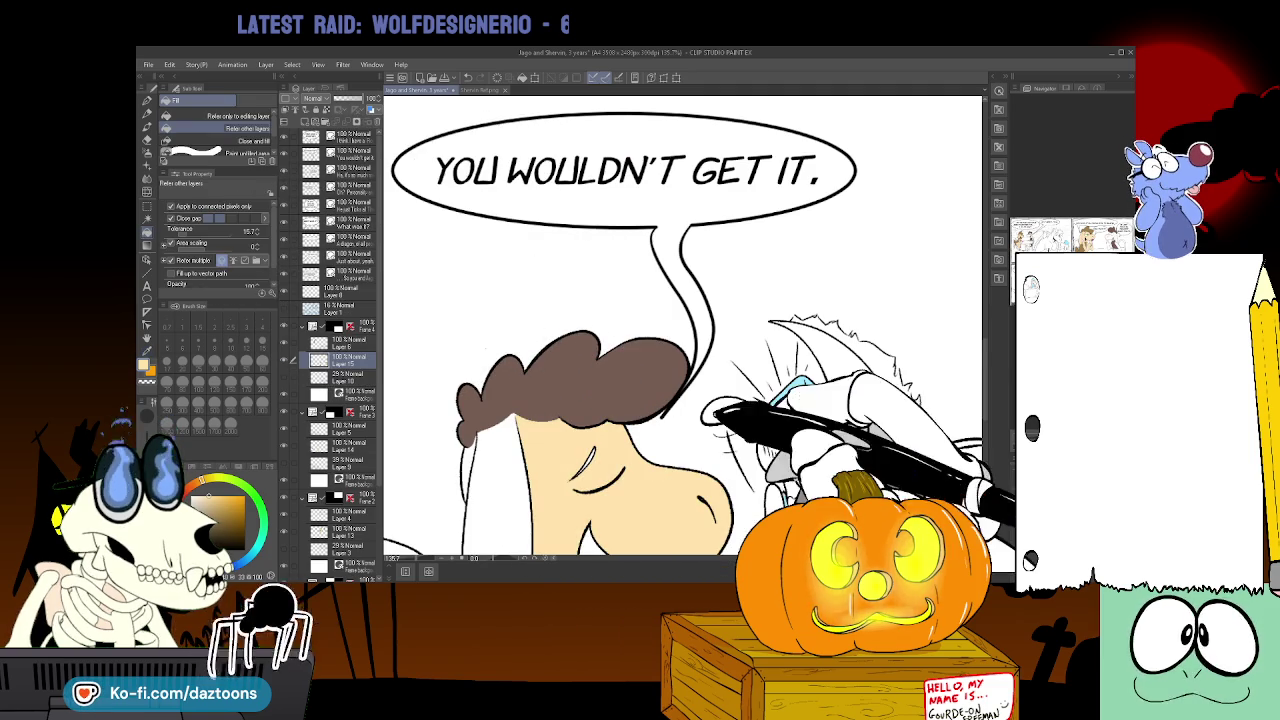
pyautogui.click(600, 480)
pyautogui.scroll(-5, 680, 330)
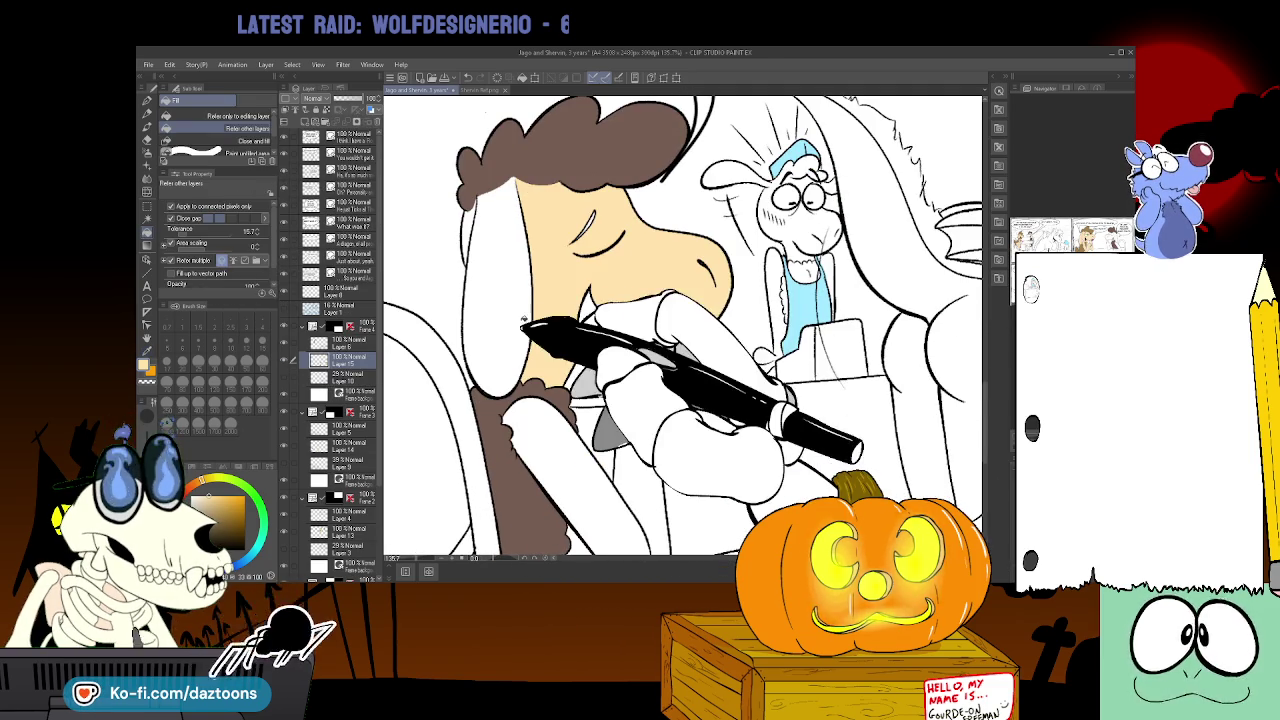
pyautogui.click(651, 531)
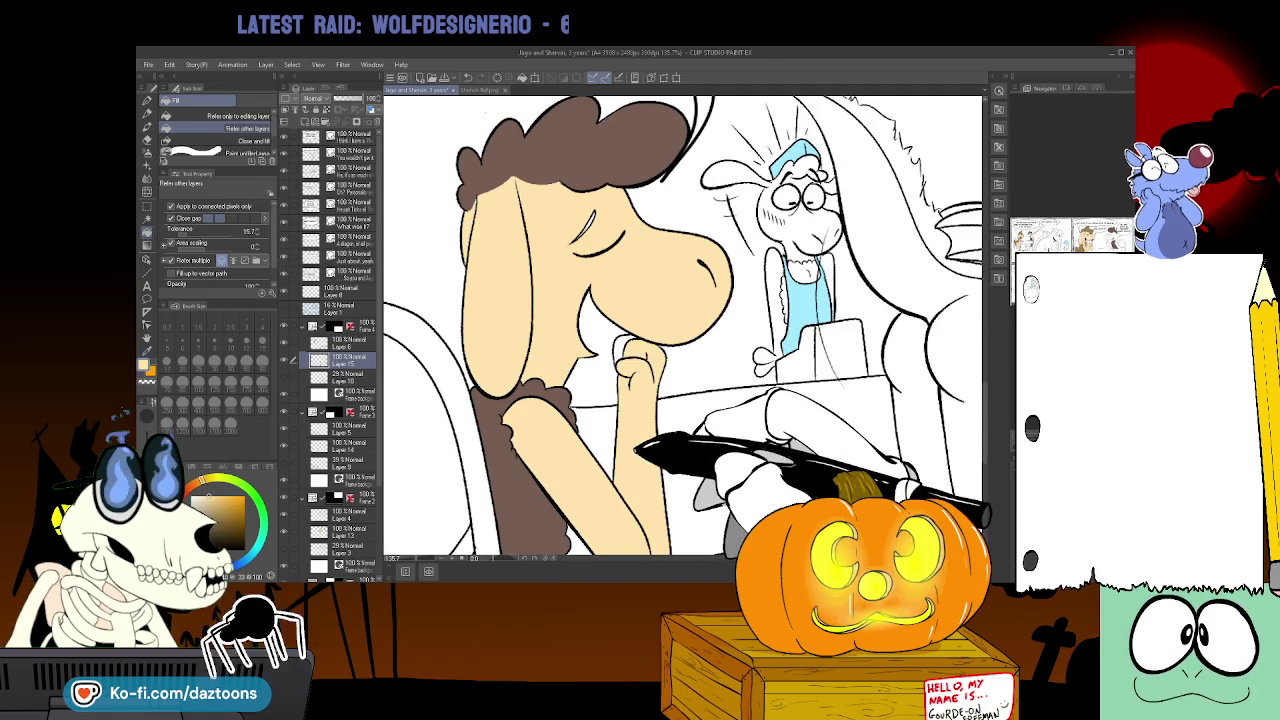
pyautogui.click(635, 365)
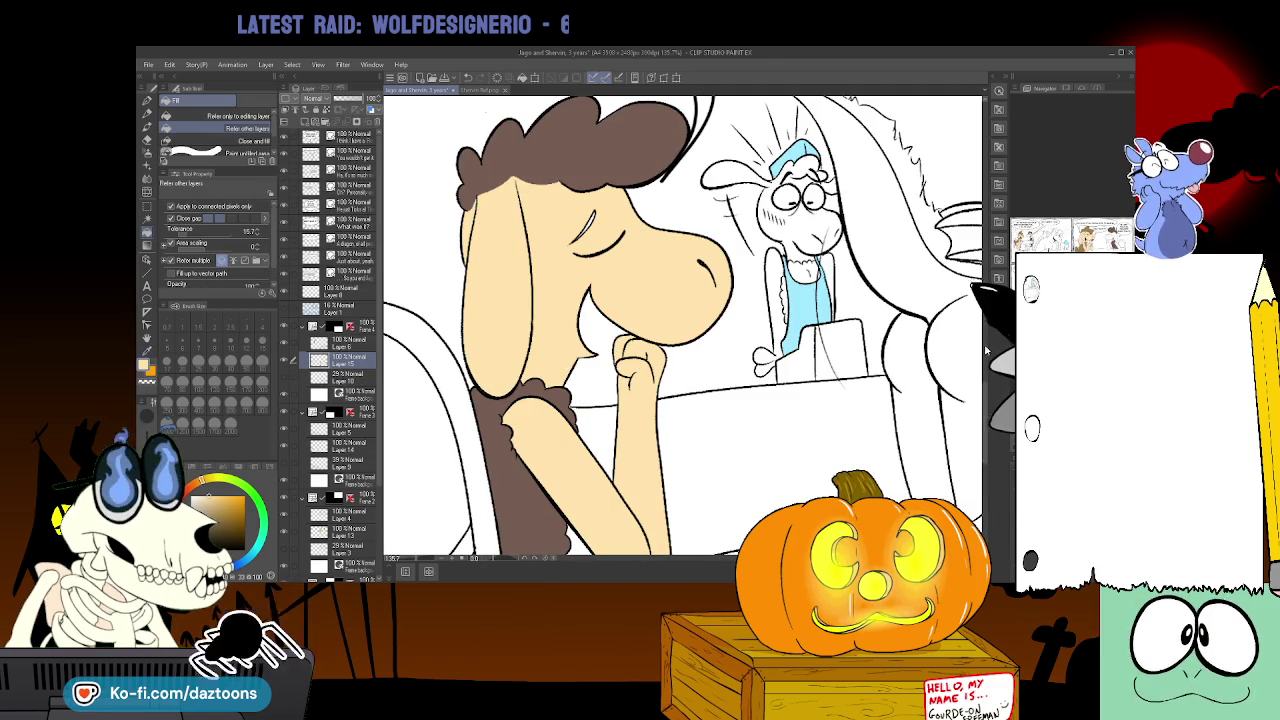
# - Fill the sheep's skin area tan on the next panel's colour layer
pyautogui.scroll(-1, 680, 326)
pyautogui.scroll(-6, 680, 326)
pyautogui.scroll(5, 680, 326)
pyautogui.scroll(2, 680, 326)
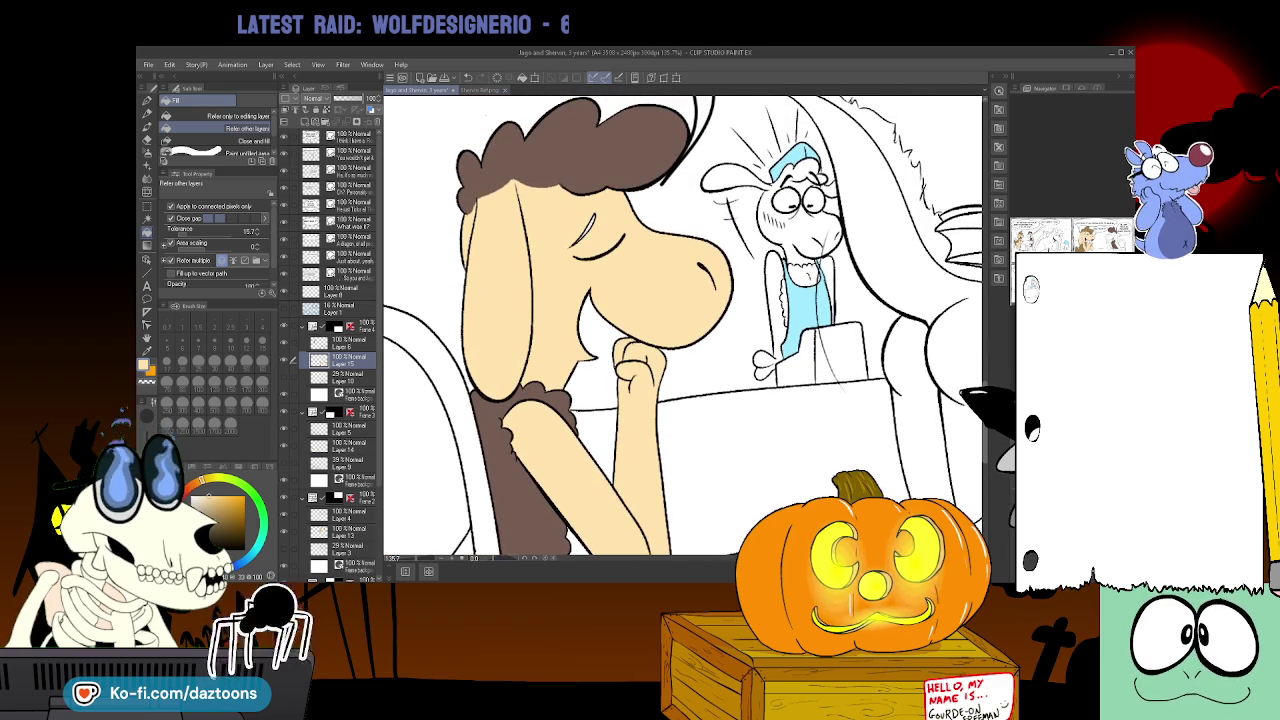
pyautogui.hscroll(-5, 680, 326)
pyautogui.hscroll(-3, 680, 326)
pyautogui.click(350, 444)
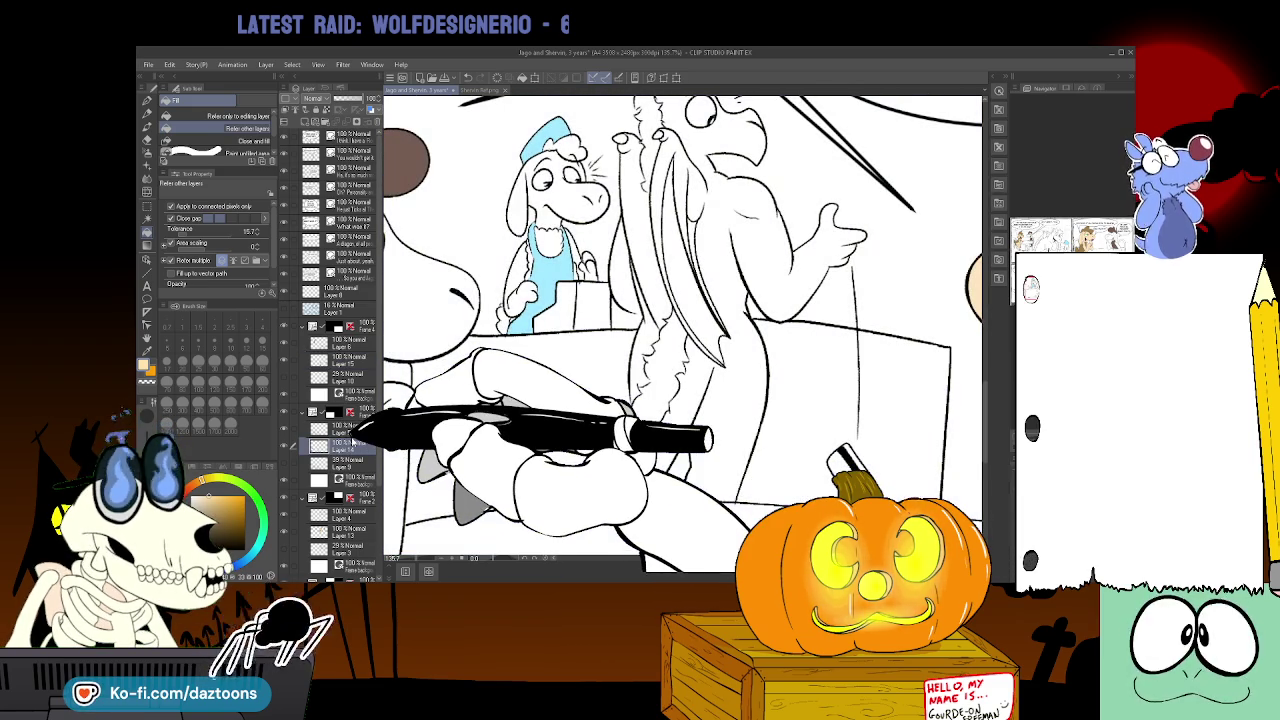
pyautogui.click(683, 546)
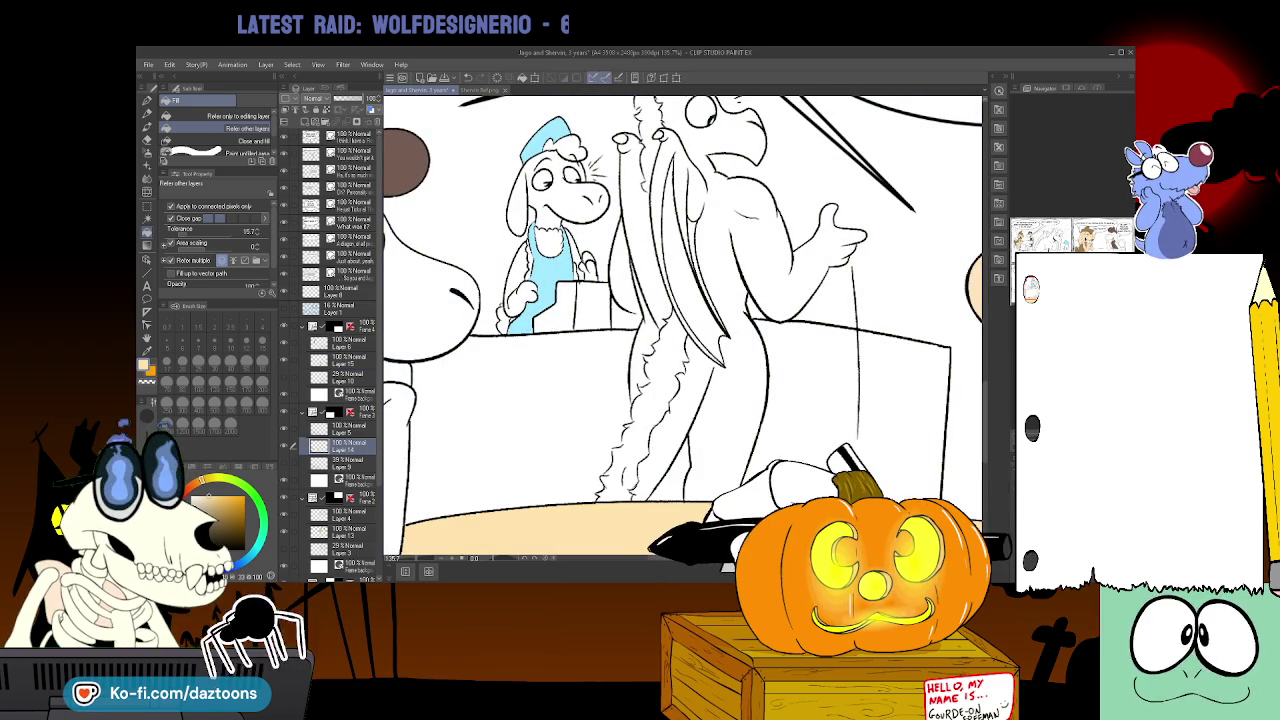
# - Colour the sheep's head, ear and raised arm tan in another panel
pyautogui.hscroll(-3, 648, 545)
pyautogui.hscroll(-2, 648, 545)
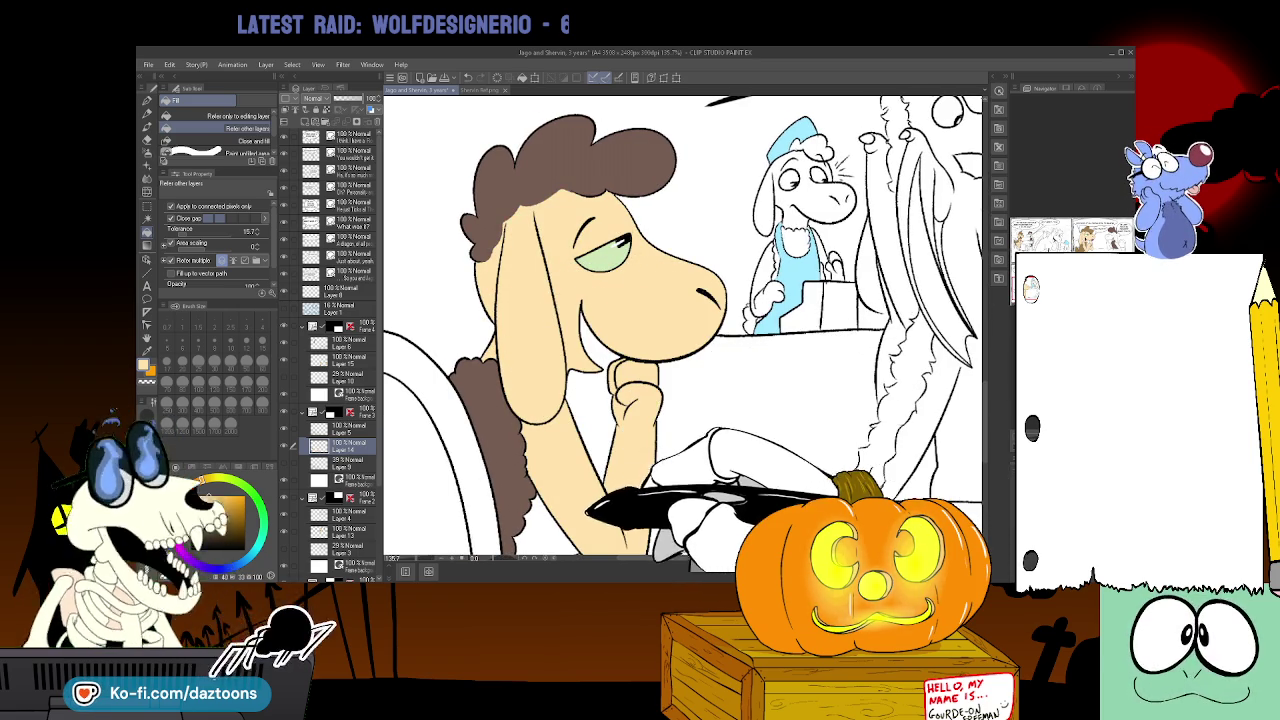
pyautogui.scroll(5, 648, 469)
pyautogui.scroll(5, 648, 469)
pyautogui.scroll(5, 648, 469)
pyautogui.hscroll(5, 648, 469)
pyautogui.hscroll(5, 648, 469)
pyautogui.hscroll(5, 650, 400)
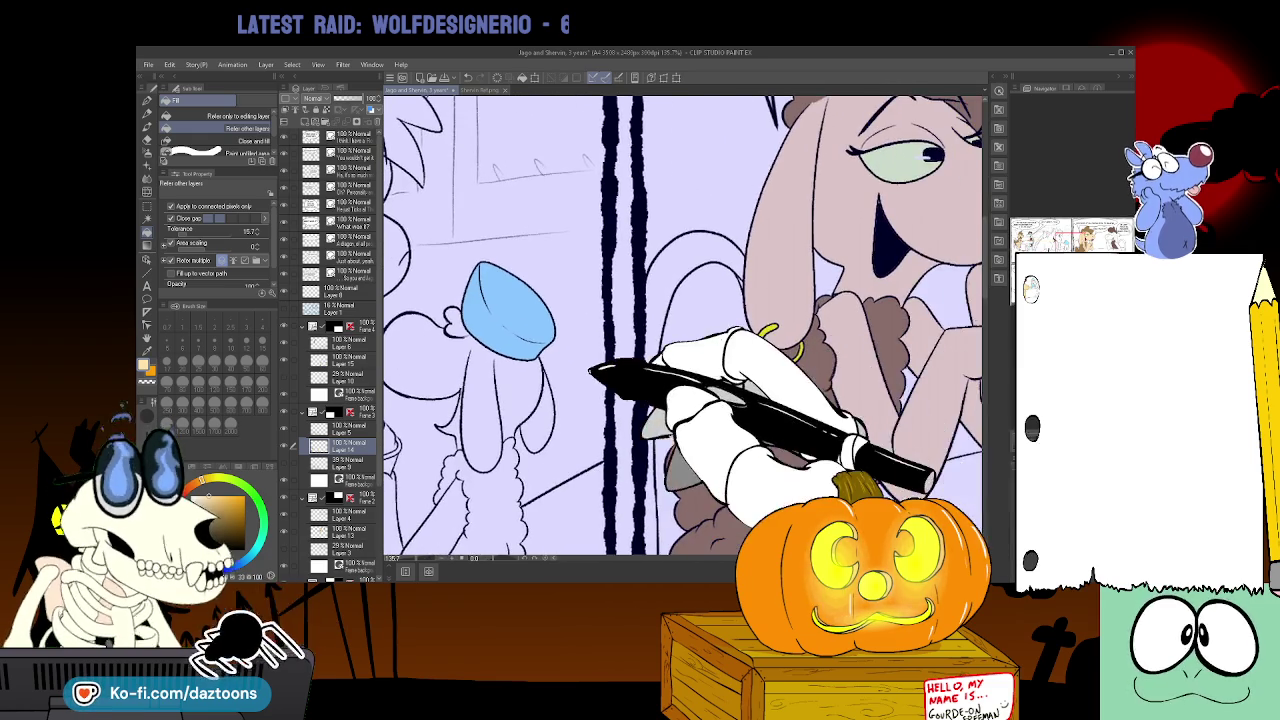
pyautogui.hscroll(4, 652, 350)
pyautogui.hscroll(5, 651, 351)
pyautogui.hscroll(5, 651, 351)
pyautogui.hscroll(3, 665, 310)
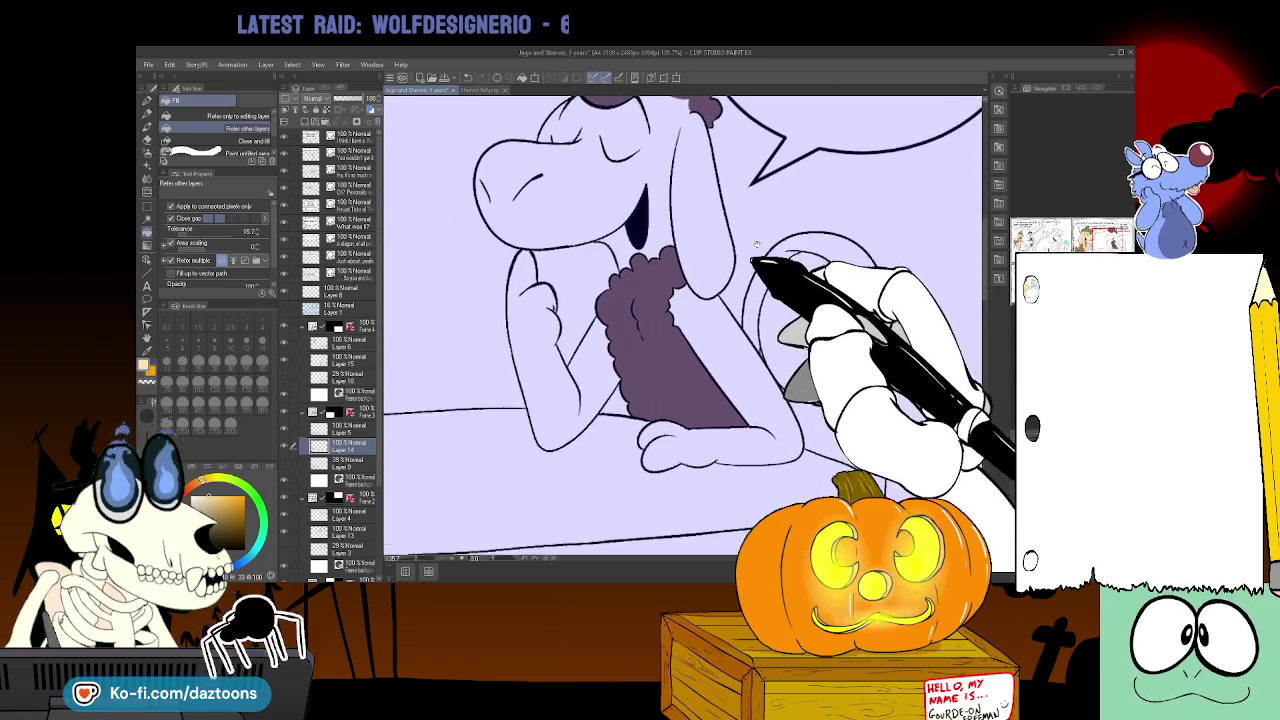
pyautogui.click(340, 532)
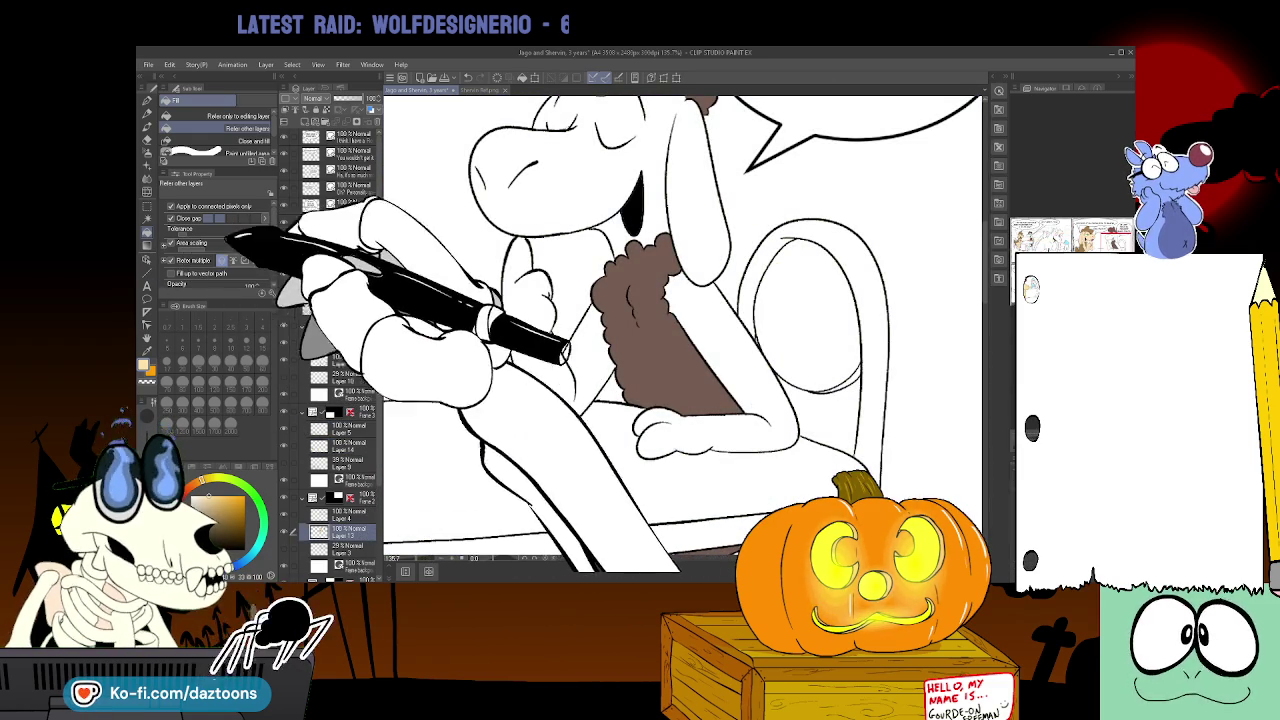
pyautogui.click(657, 211)
pyautogui.click(582, 350)
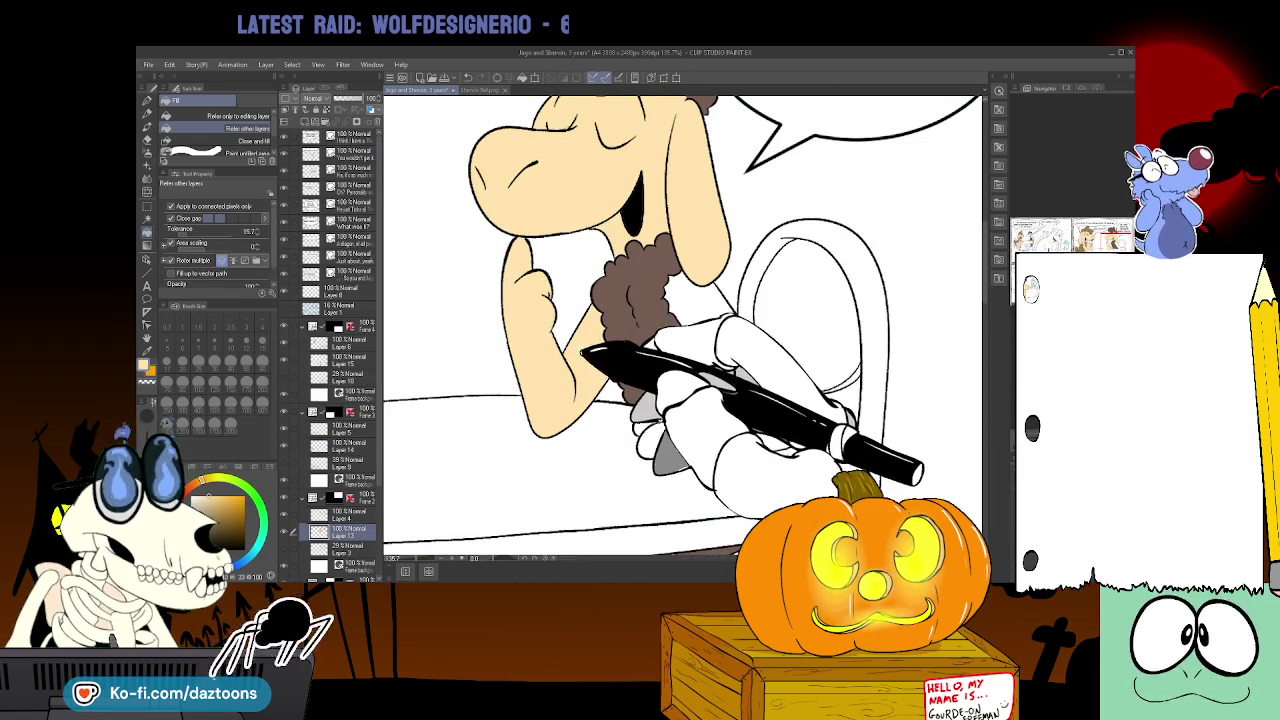
# - Select Layer 12 for the café panel colours and switch back to the Pen tool
pyautogui.scroll(-5, 680, 330)
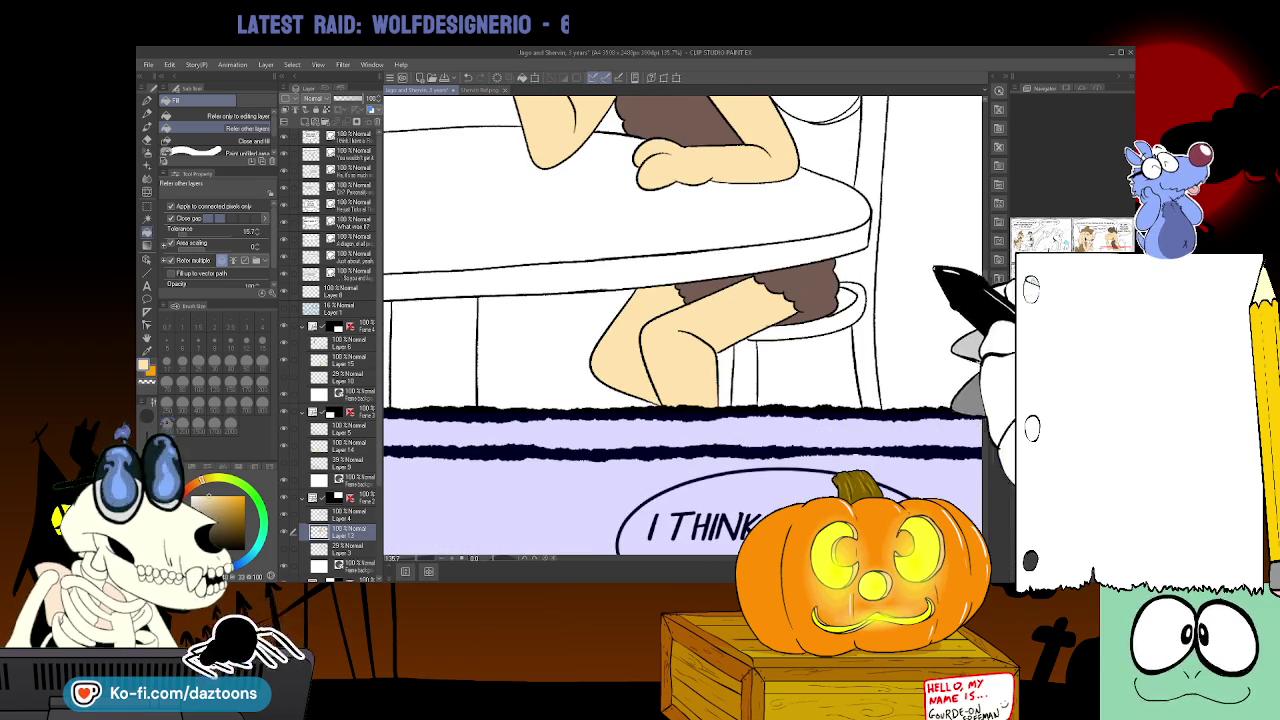
pyautogui.scroll(3, 680, 330)
pyautogui.scroll(3, 680, 330)
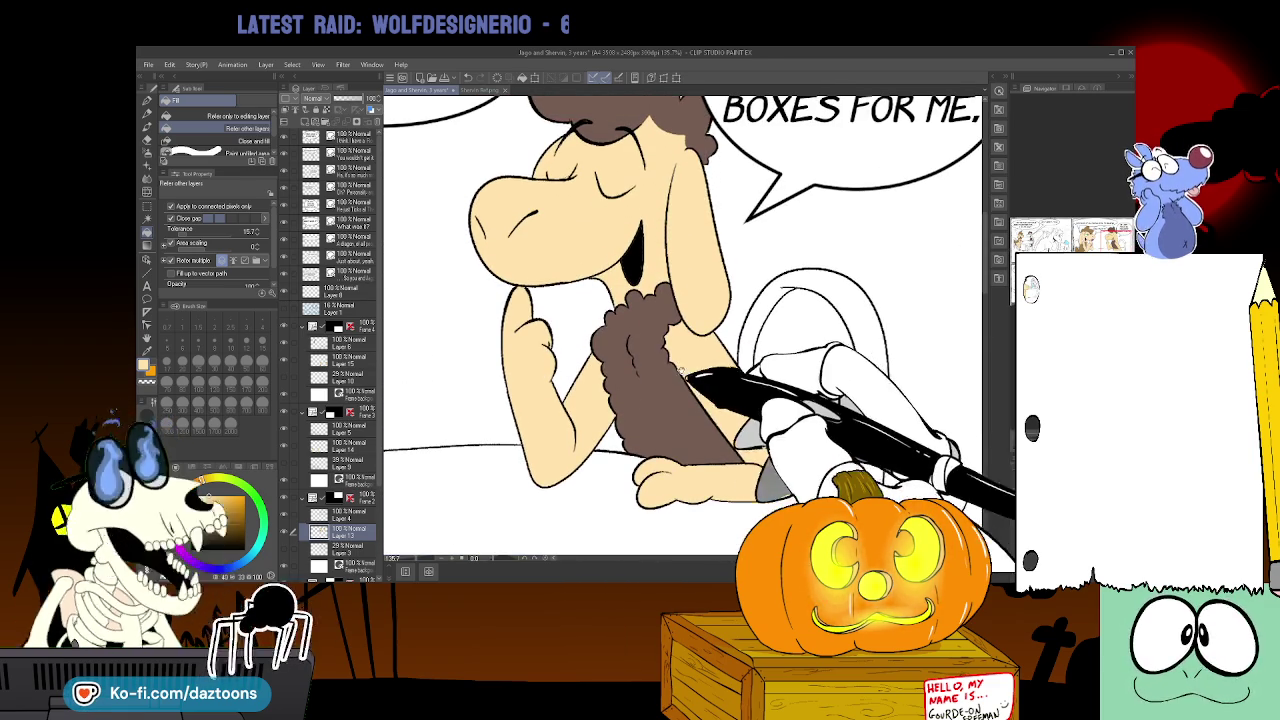
pyautogui.scroll(-2, 701, 361)
pyautogui.scroll(-2, 701, 361)
pyautogui.scroll(-2, 701, 361)
pyautogui.scroll(-1, 943, 275)
pyautogui.hscroll(-3, 943, 275)
pyautogui.scroll(4, 943, 275)
pyautogui.scroll(2, 943, 275)
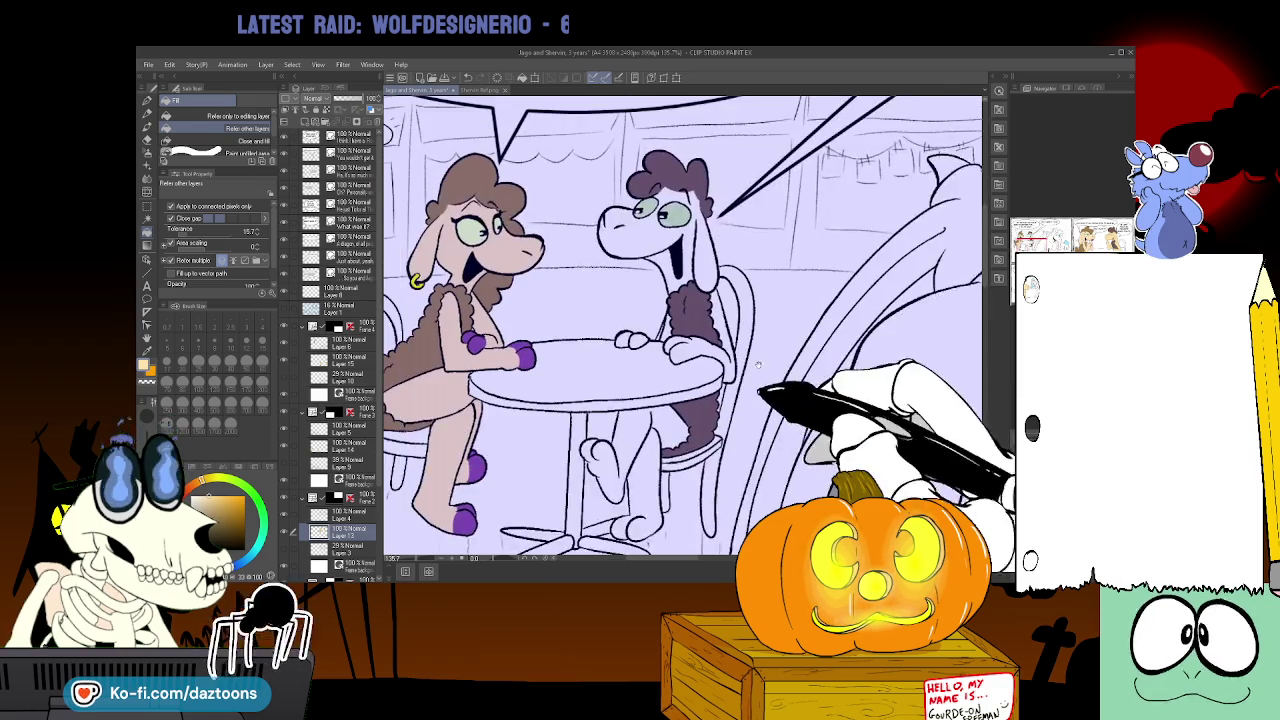
pyautogui.scroll(-2, 352, 512)
pyautogui.scroll(-2, 352, 518)
pyautogui.click(340, 520)
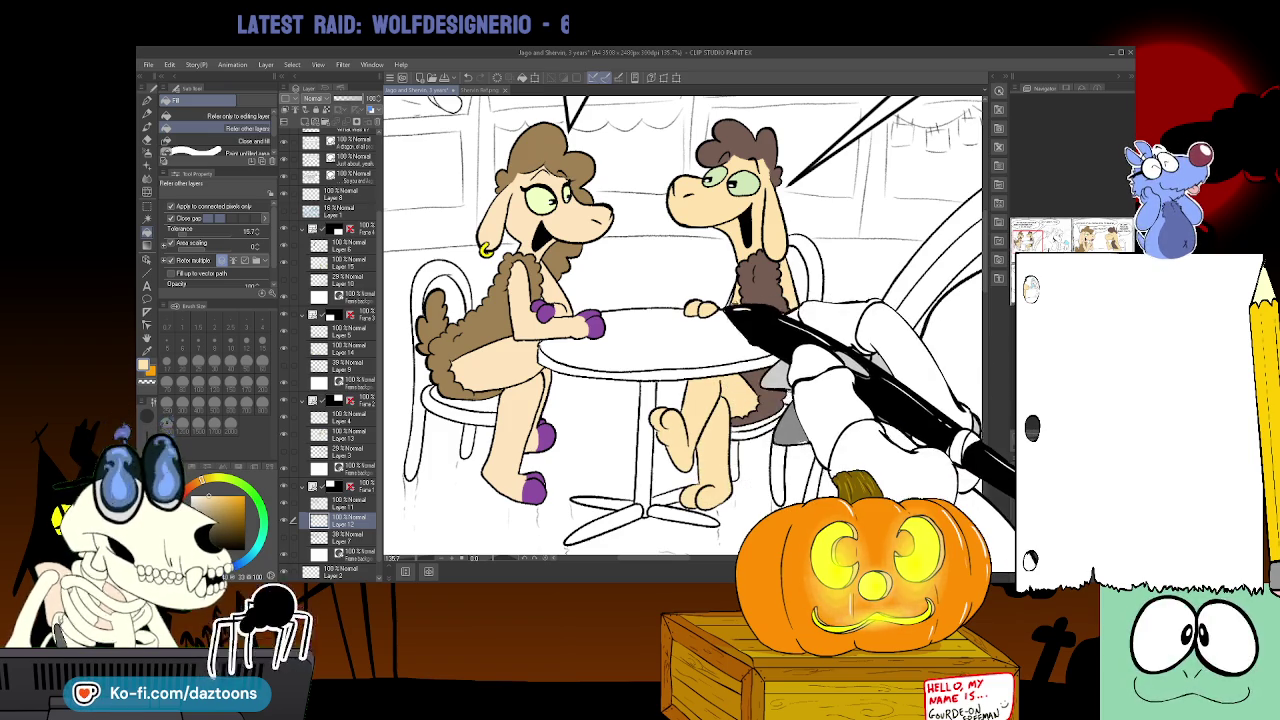
pyautogui.press('p')
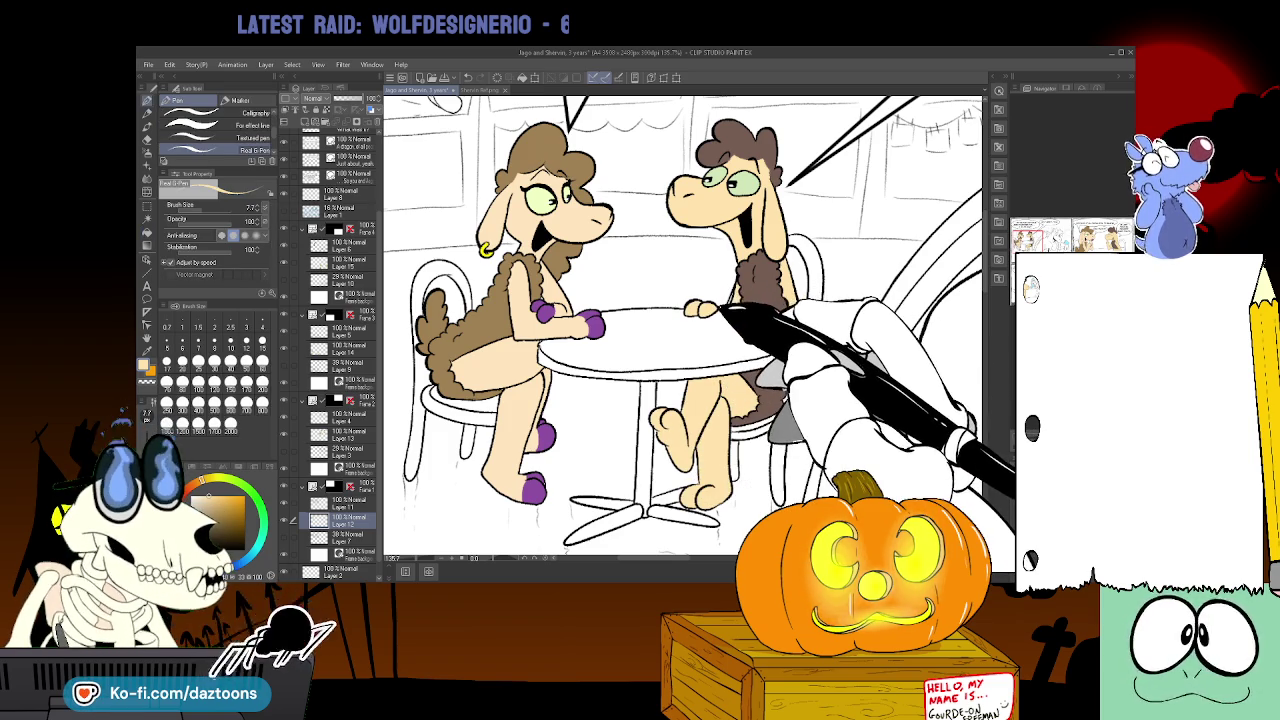